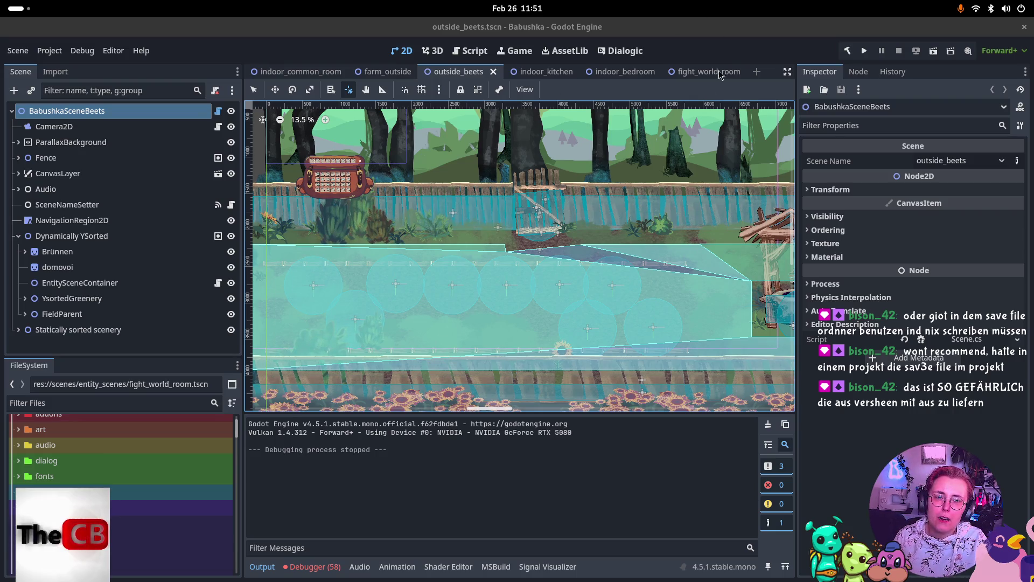
- Switch to the farm_outside scene tab and run the project to reach Babushka's title menu
left_click(400, 71)
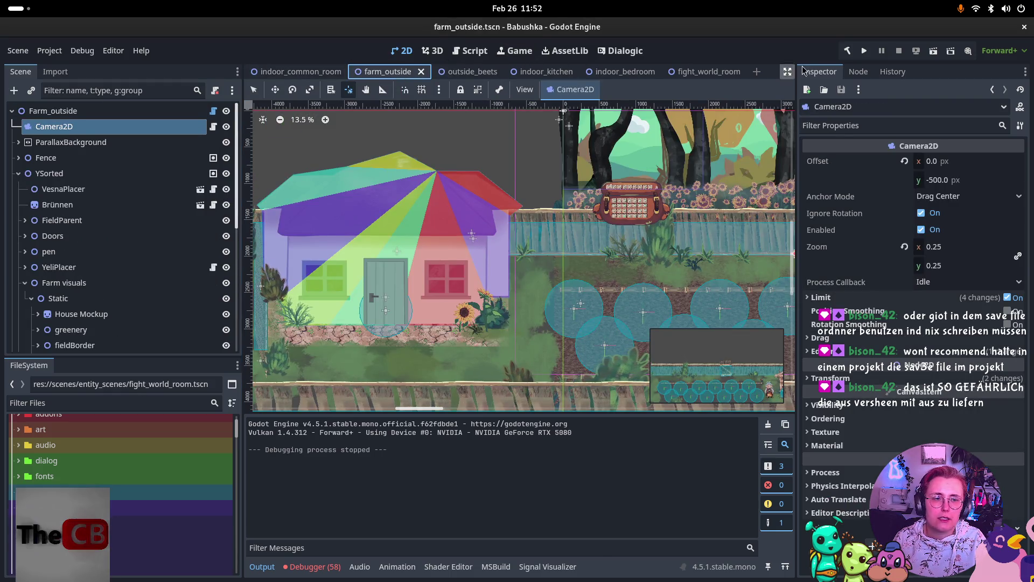
left_click(862, 51)
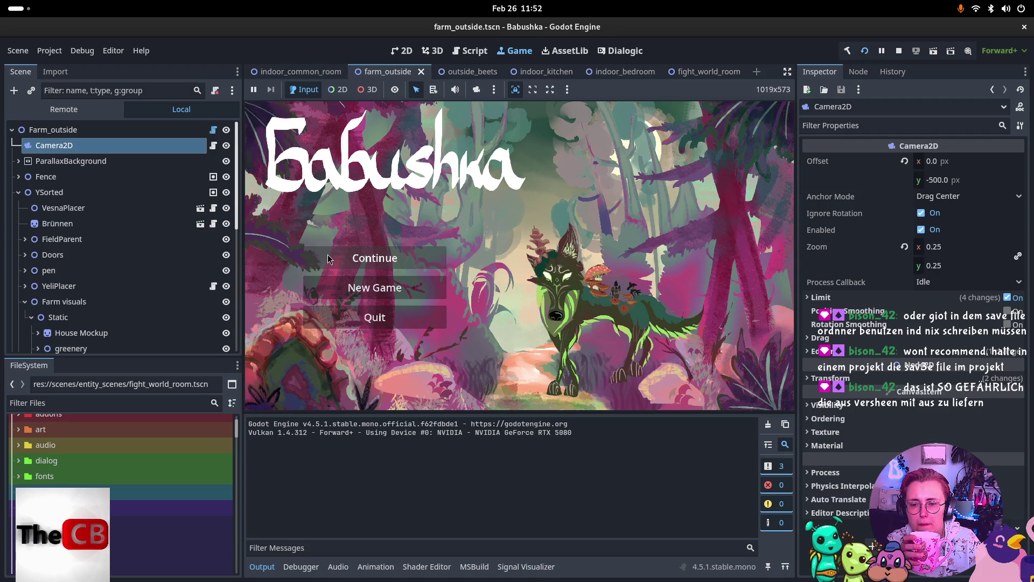
- Continue the saved game, walk right through the fence gate, and close the farm_outside tab
key("Return")
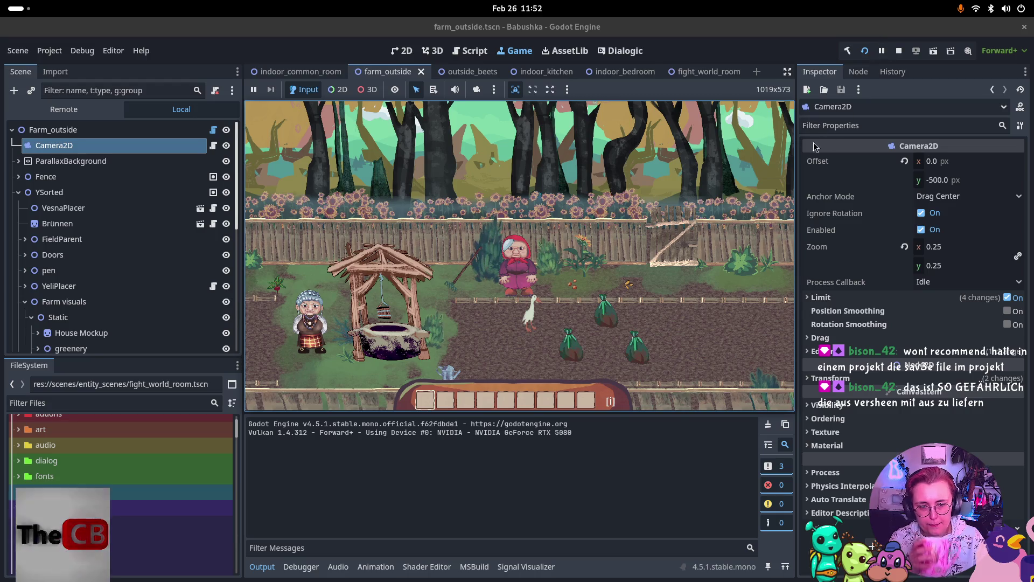
key("d")
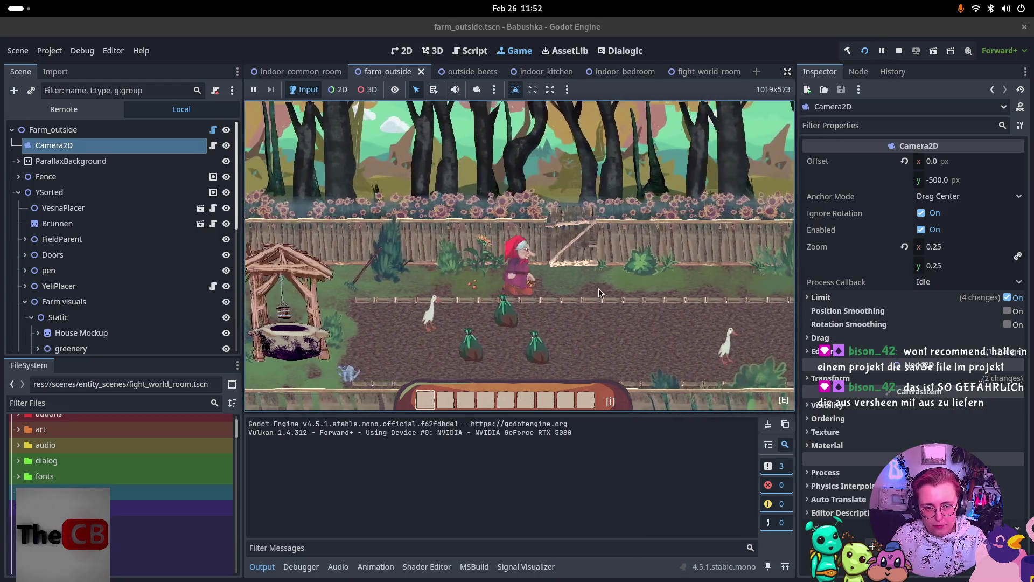
key("e")
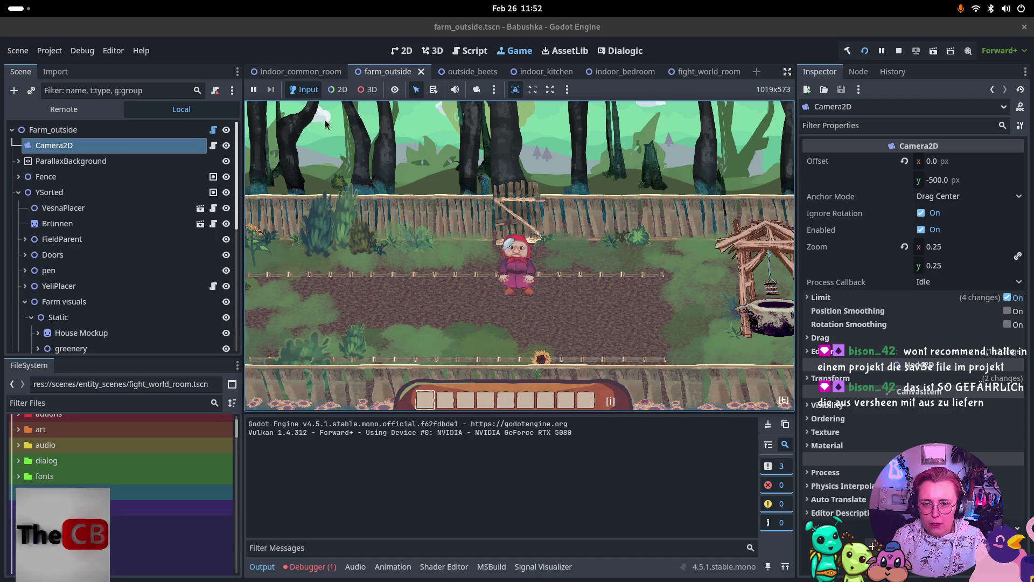
left_click(422, 72)
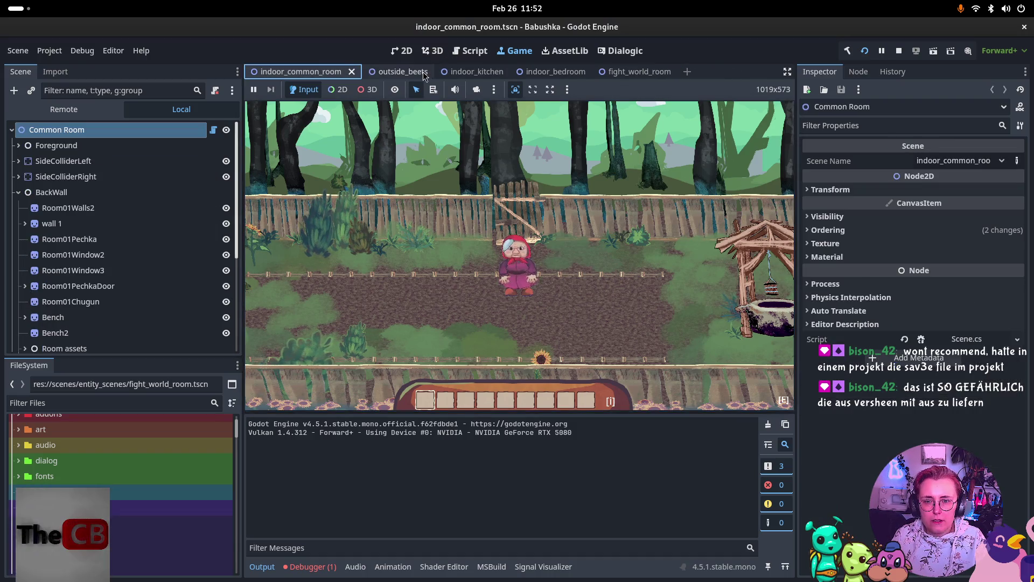
- Stop the game, reopen scenes/entity_scenes/farm_outside.tscn, and run the project again
left_click(898, 51)
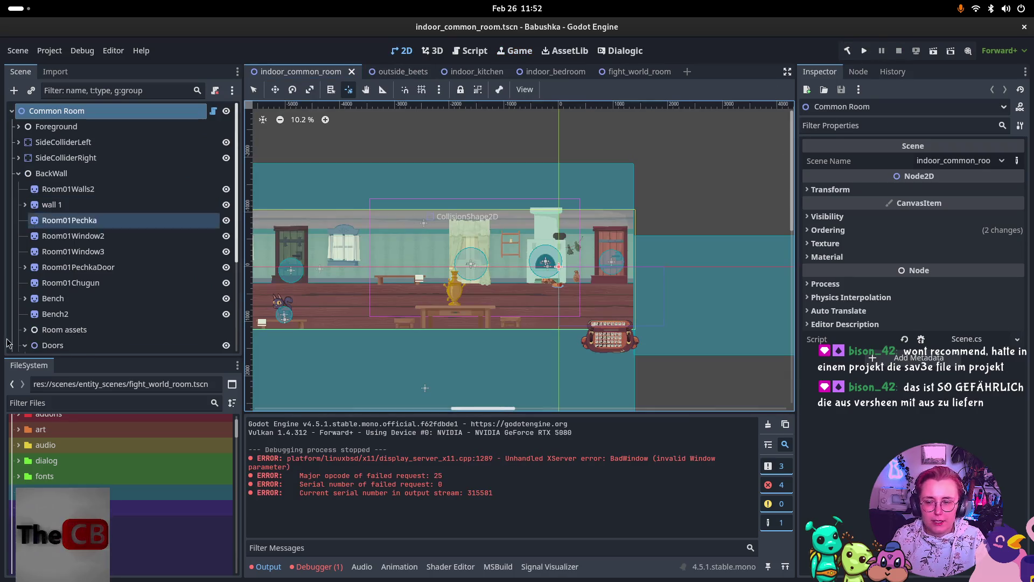
scroll(121, 485, "down", 10)
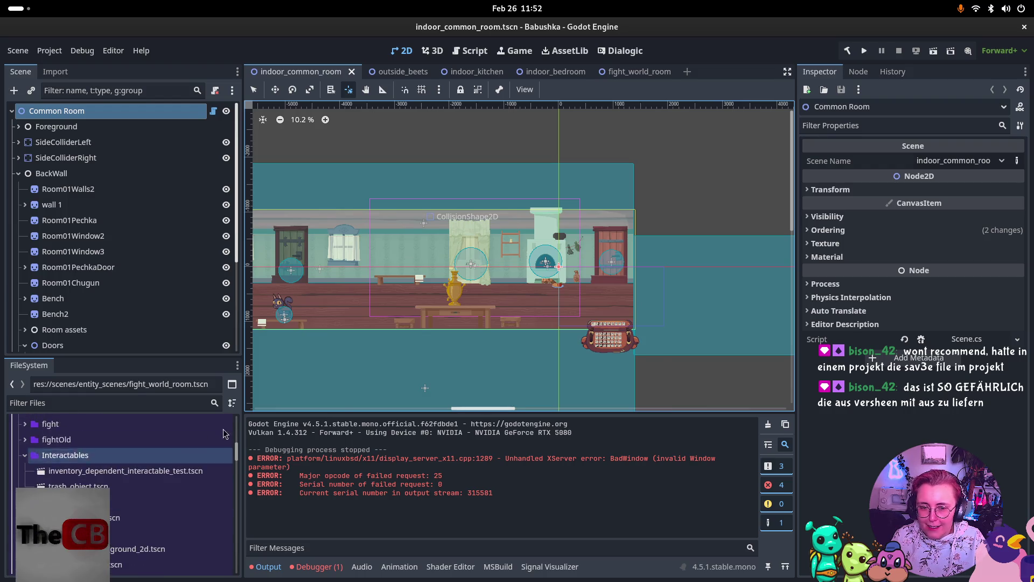
scroll(340, 399, "up", 4)
scroll(135, 467, "down", 1)
scroll(126, 496, "down", 5)
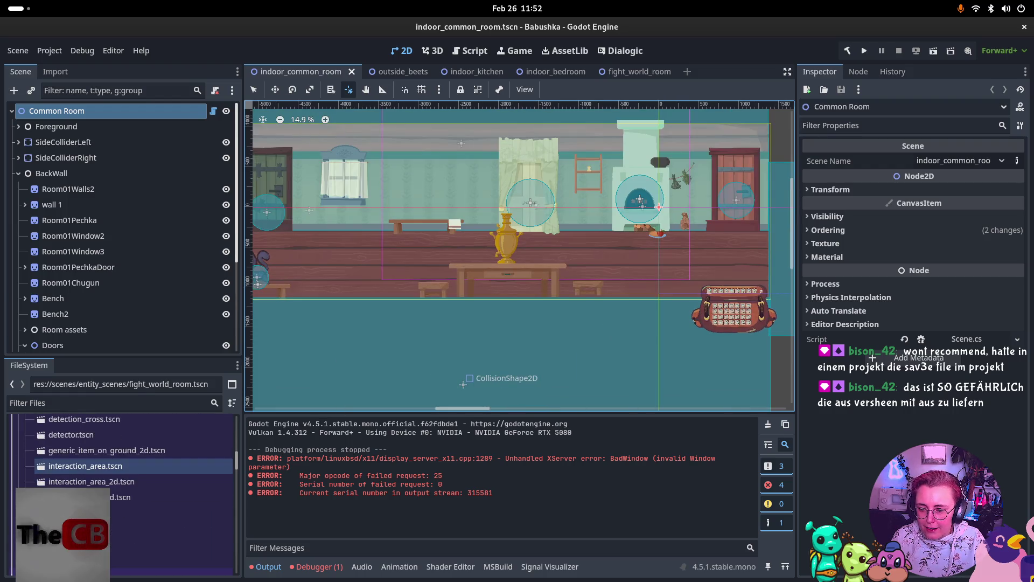
scroll(127, 496, "down", 5)
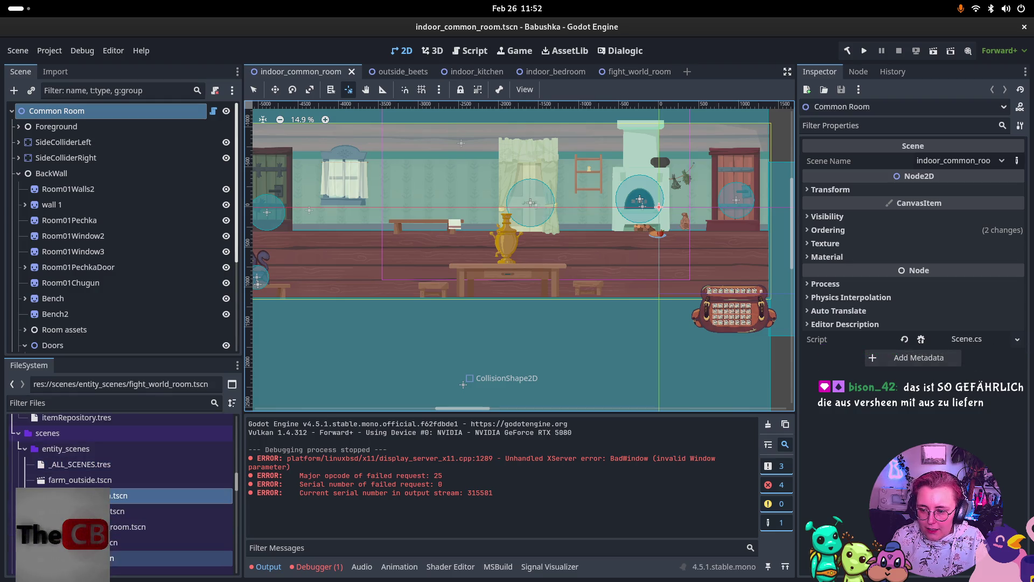
scroll(127, 517, "down", 2)
double_click(81, 441)
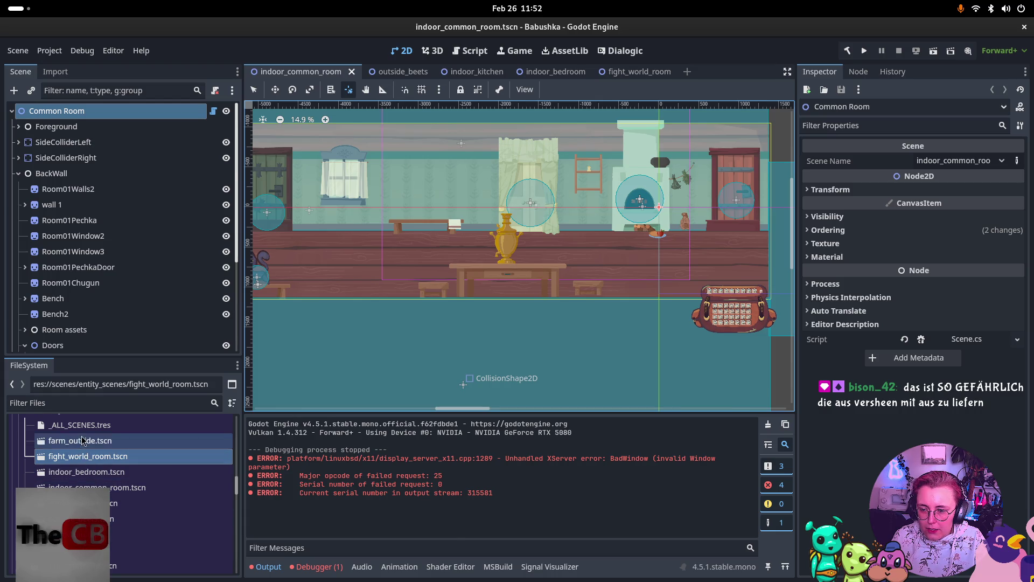
scroll(464, 199, "down", 9)
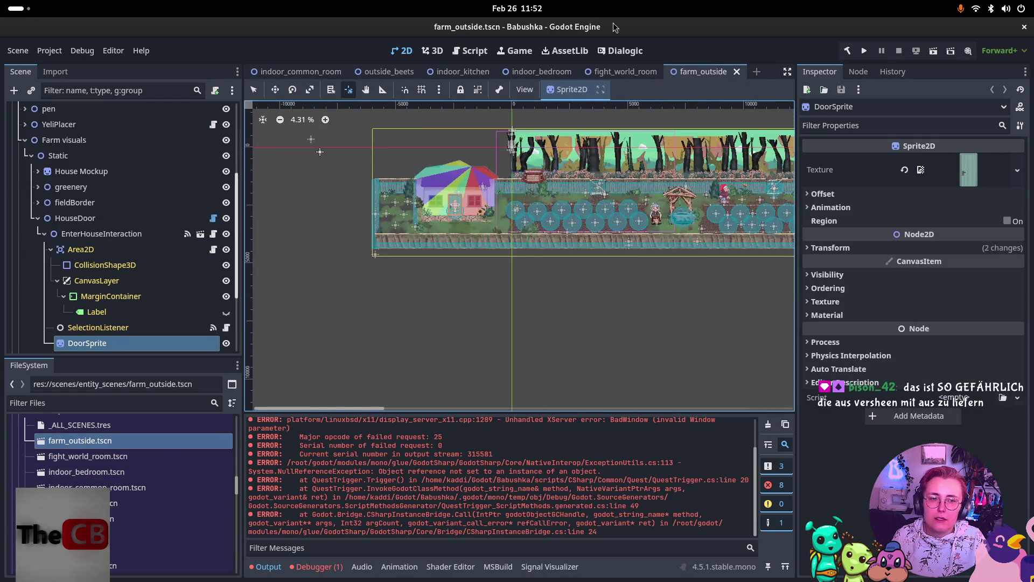
left_click(864, 50)
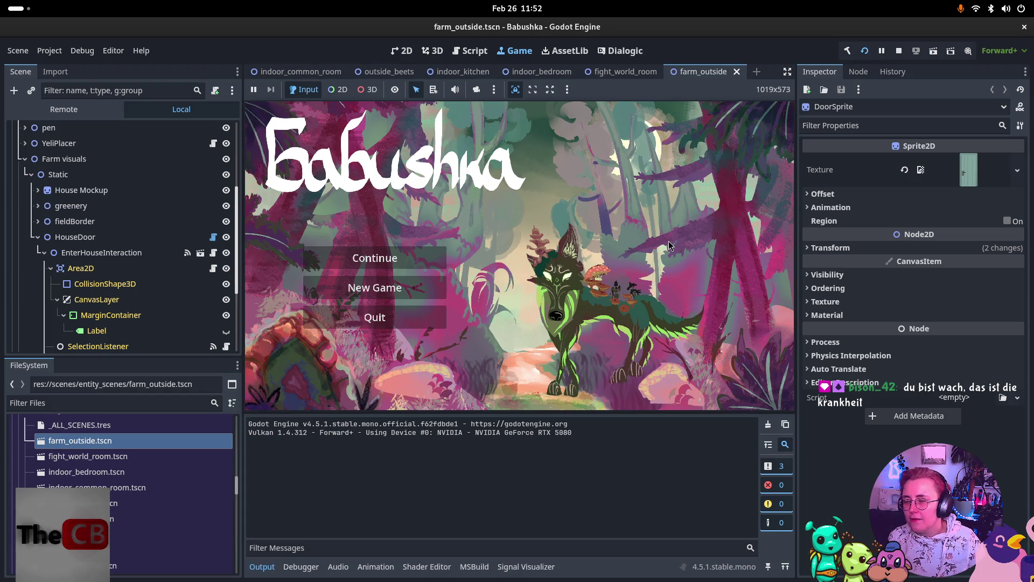
- Click inside the Game view so the running Babushka title menu has input focus
left_click(650, 293)
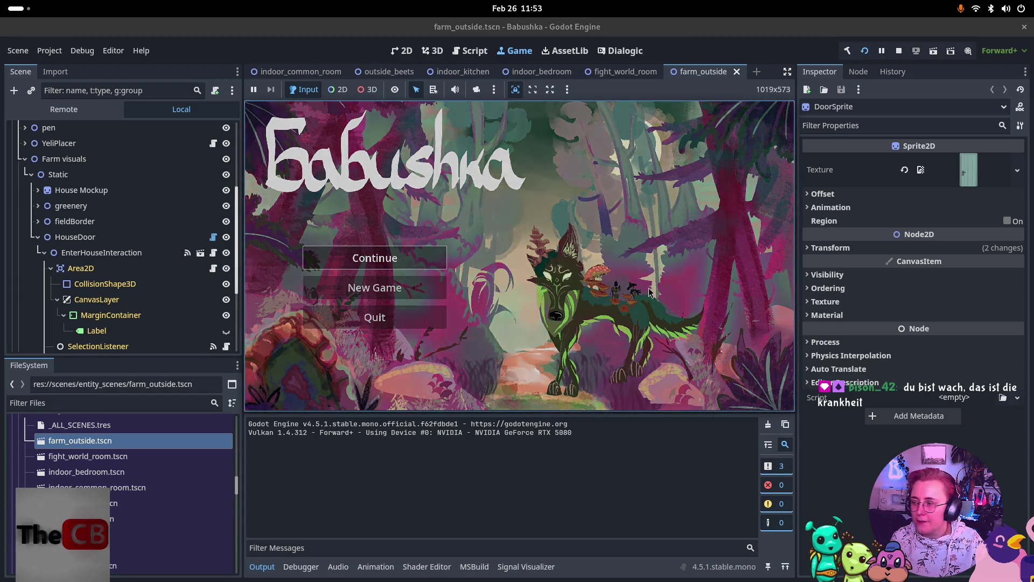
- Press Enter on Continue to load the saved farm game
key("Return")
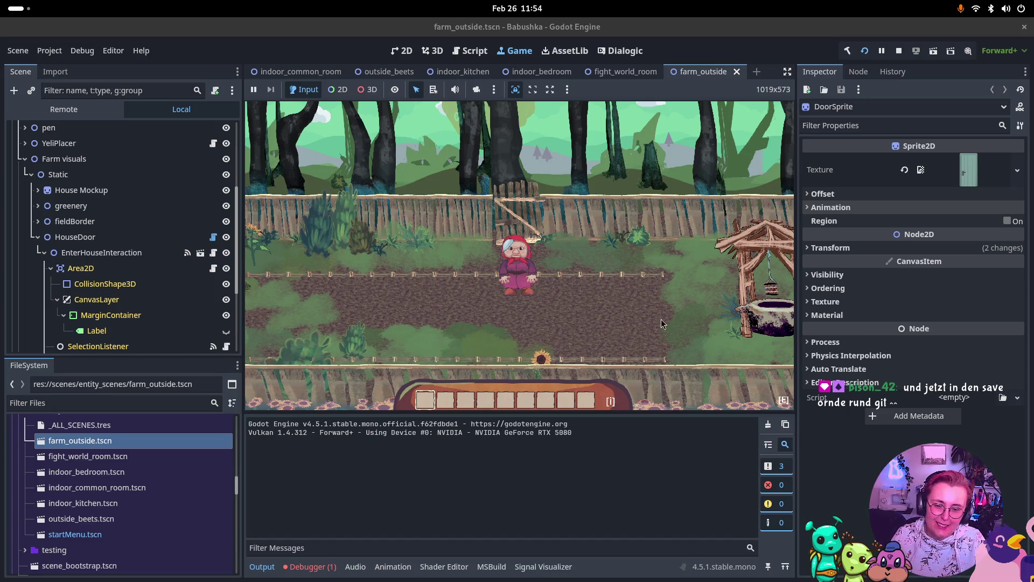
- Pass through the gate and walk Babushka left past the well and grandma to the farmhouse
key("e")
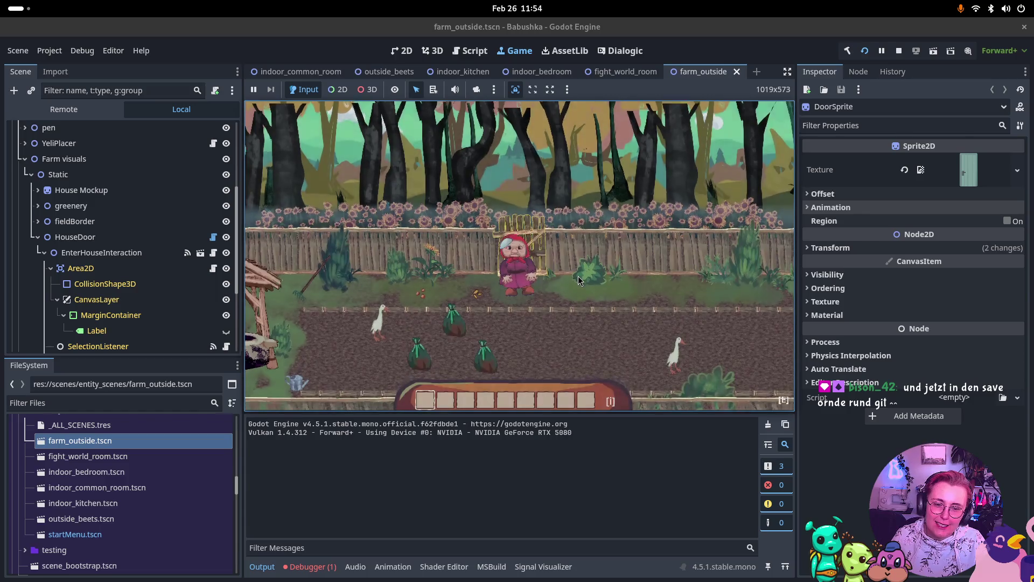
key("s")
key("a")
key("a")
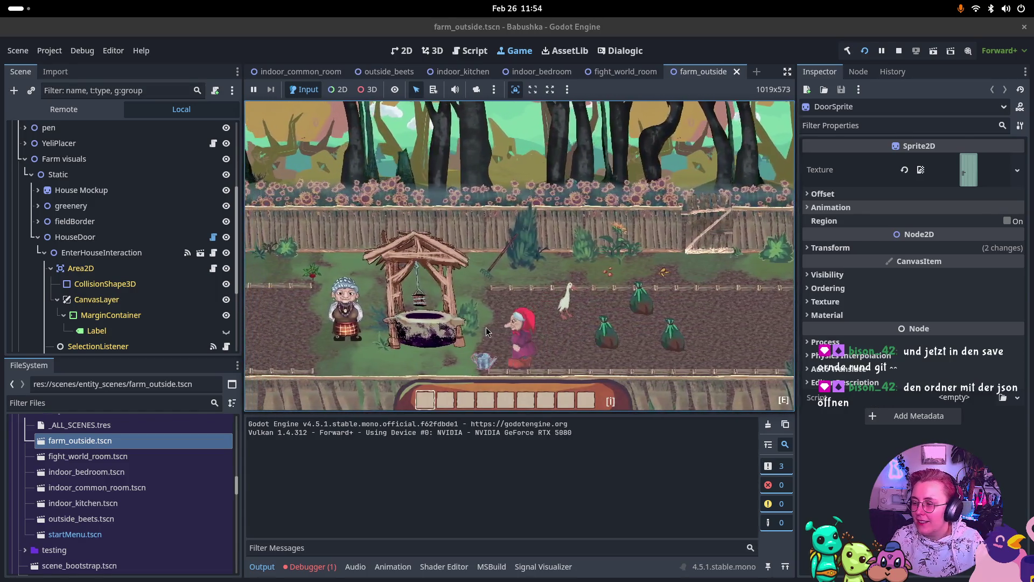
key("a")
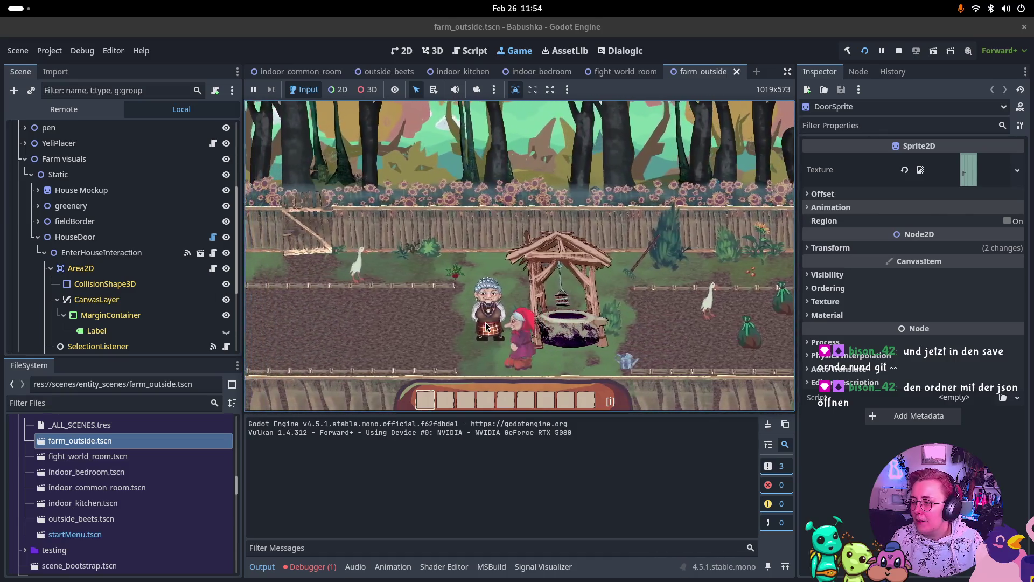
key("a")
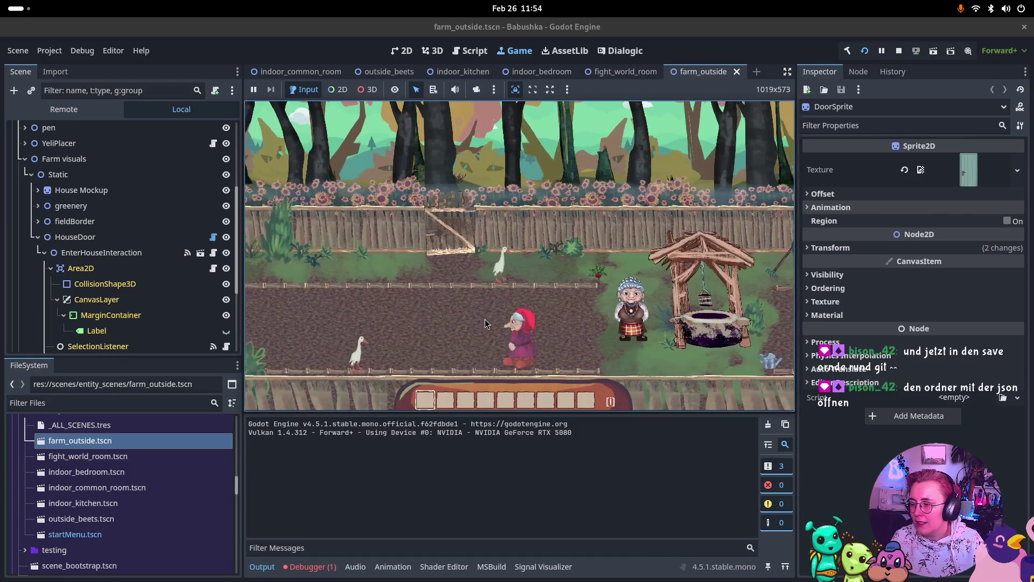
key("a")
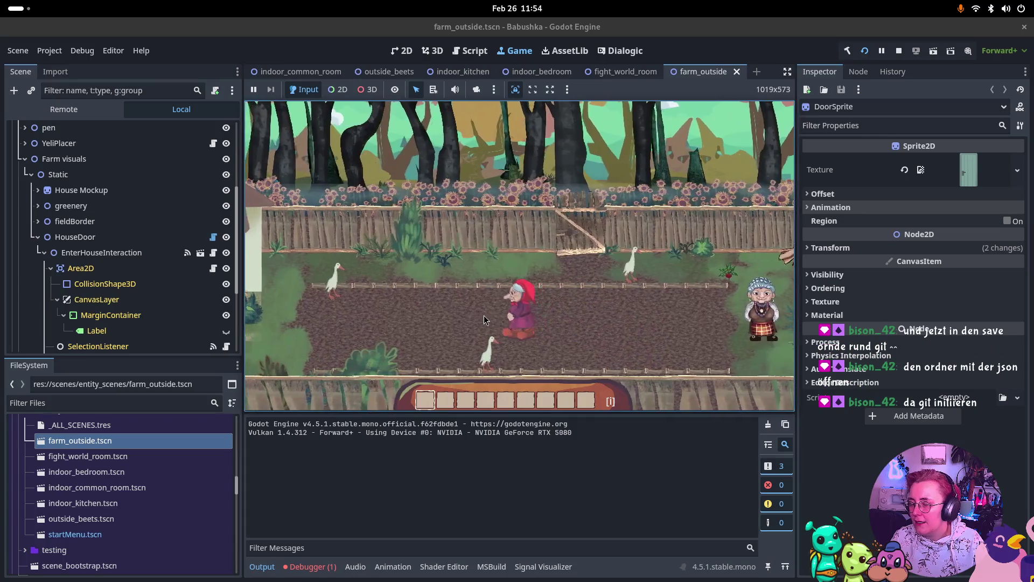
key("a")
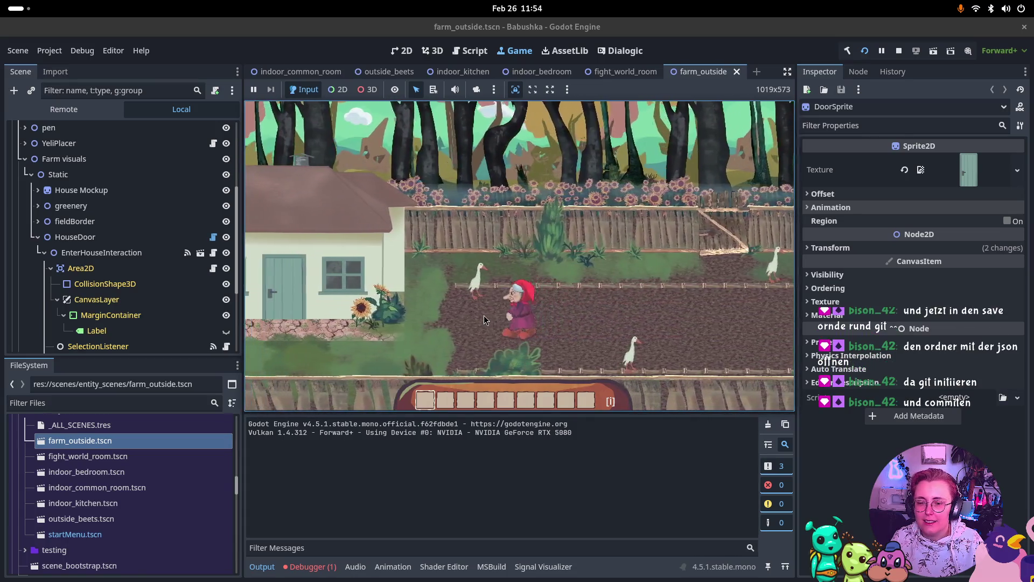
key("a")
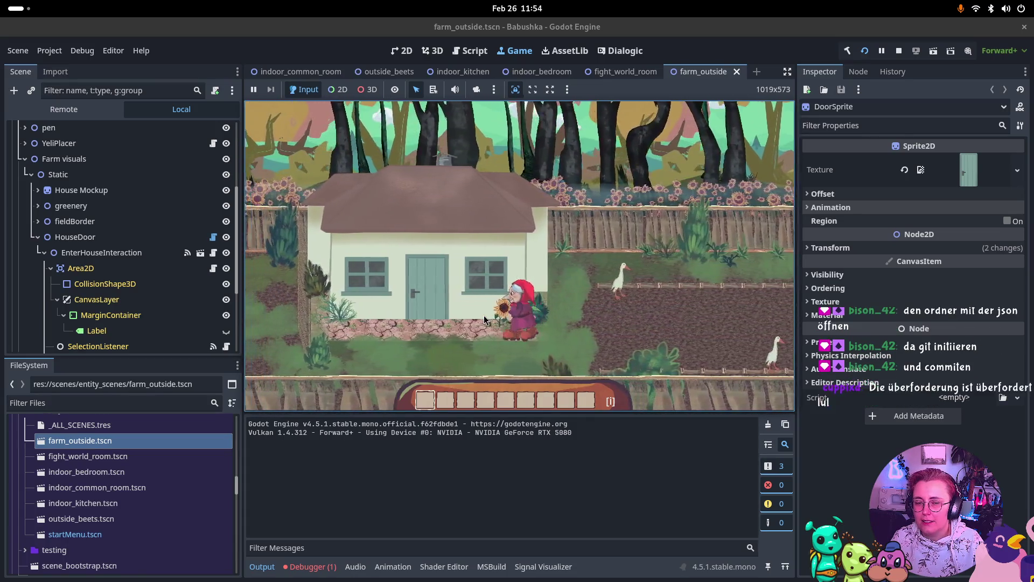
key("a")
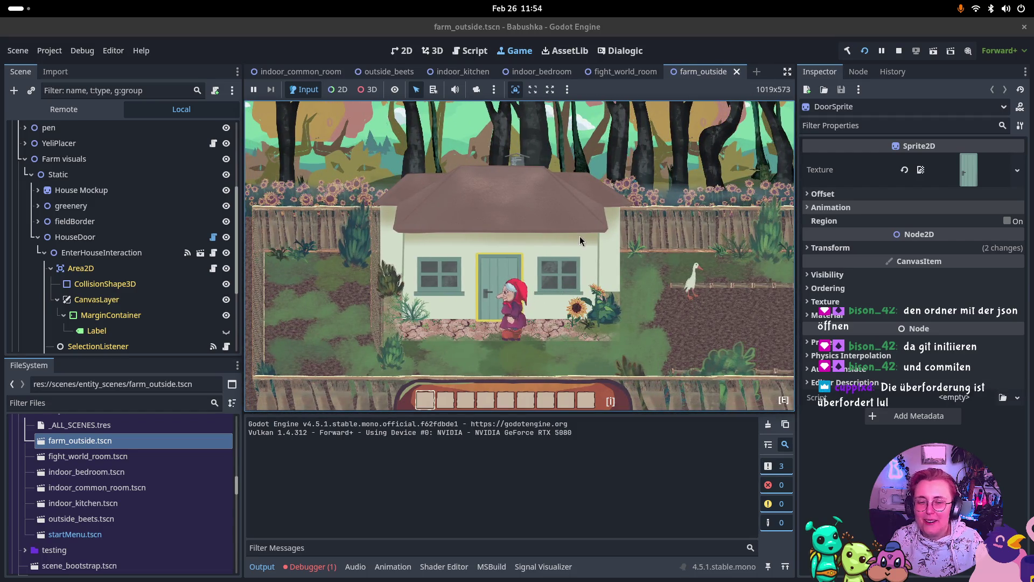
- Enter the farmhouse, go right through the curtained door to the bedroom, and switch to indoor_bedroom
key("e")
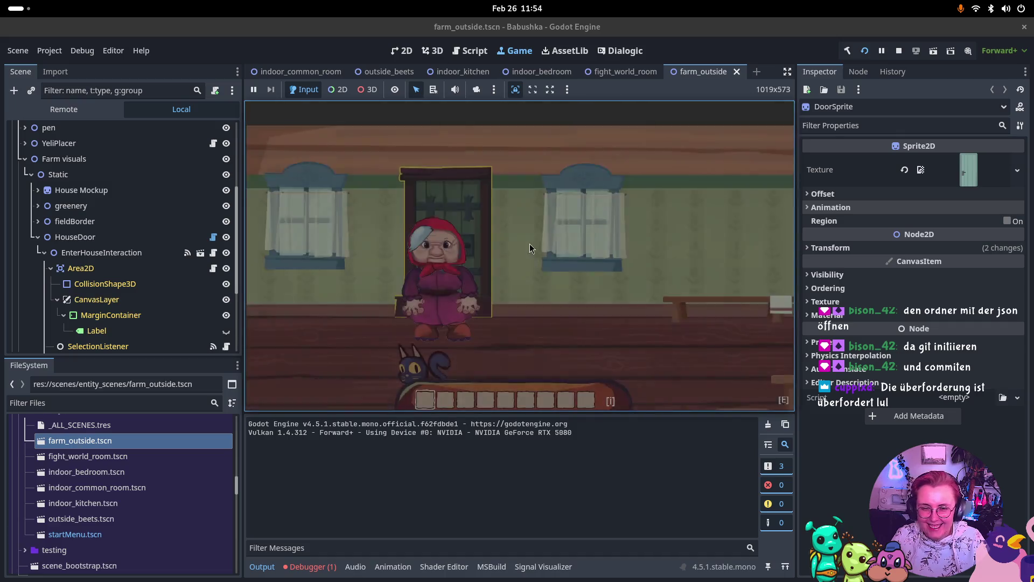
key("d")
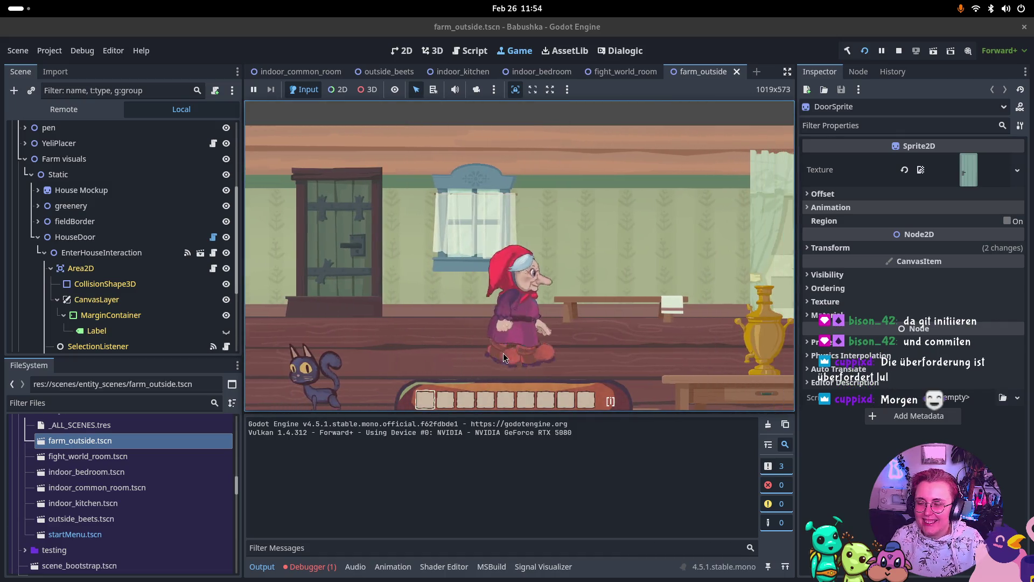
key("d")
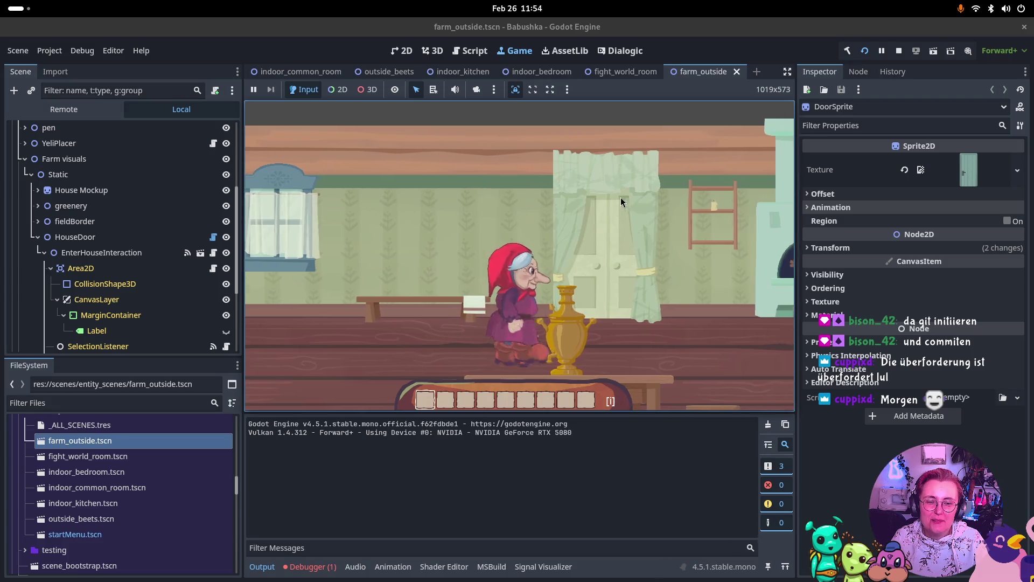
key("e")
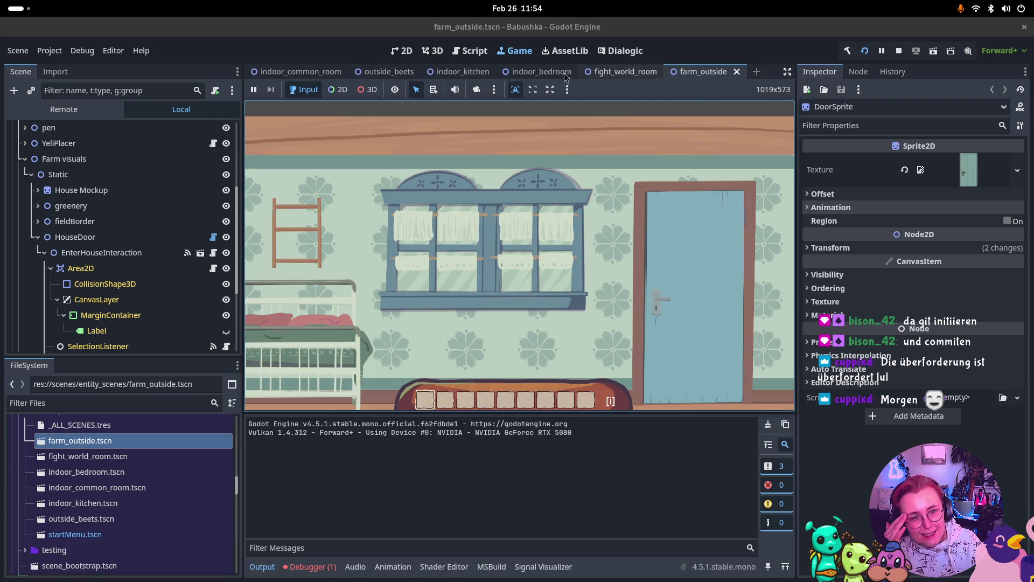
left_click(542, 72)
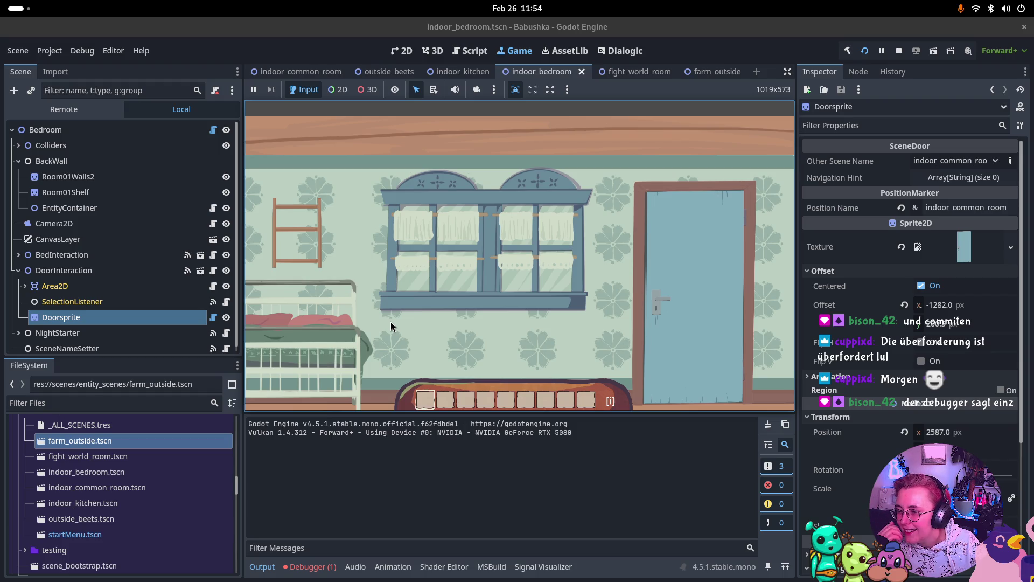
- Clear the InteractionArea2D NullReferenceException from the Debugger, show Output, and stop the game
left_click(311, 567)
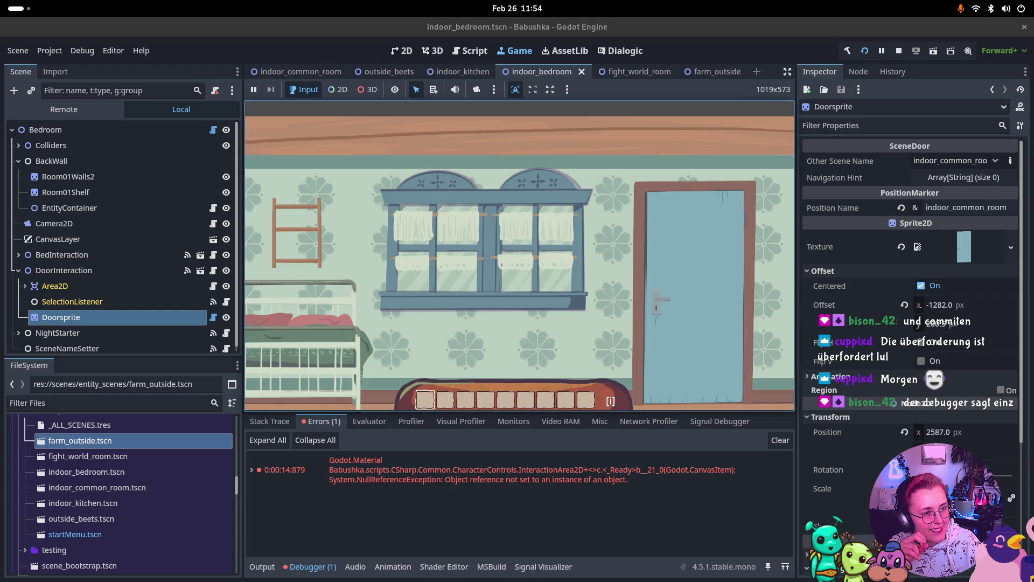
left_click(781, 437)
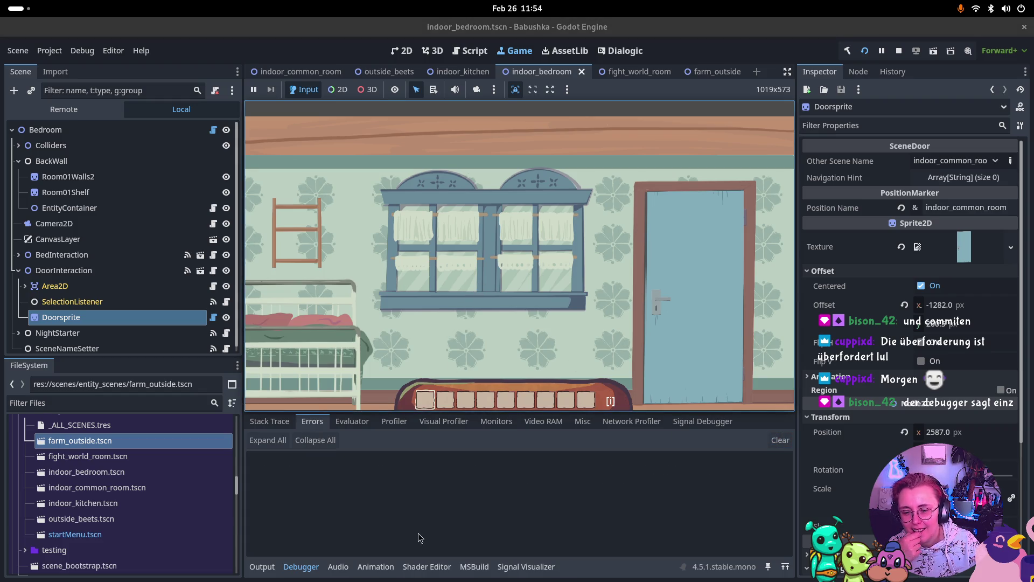
left_click(265, 569)
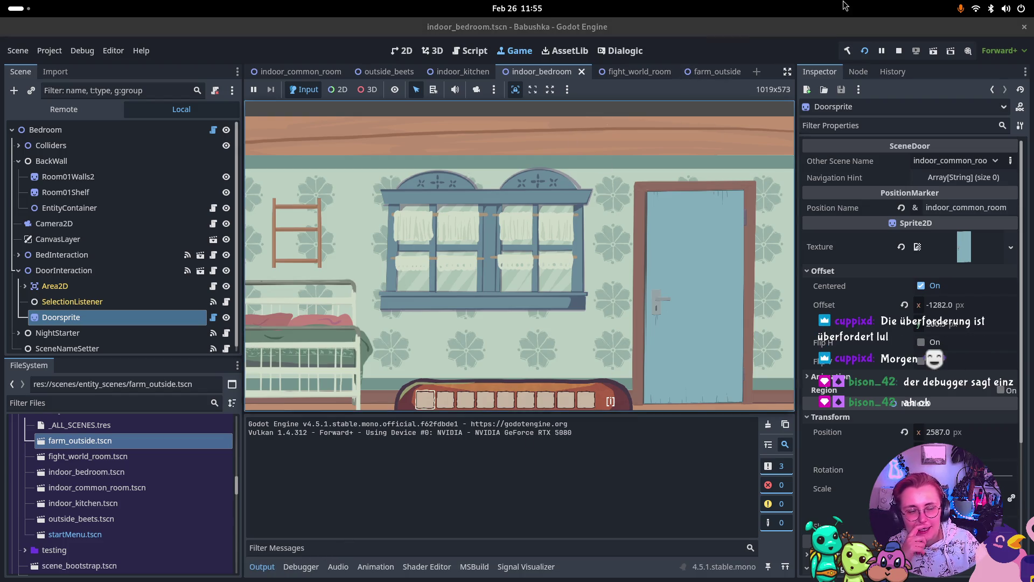
left_click(899, 51)
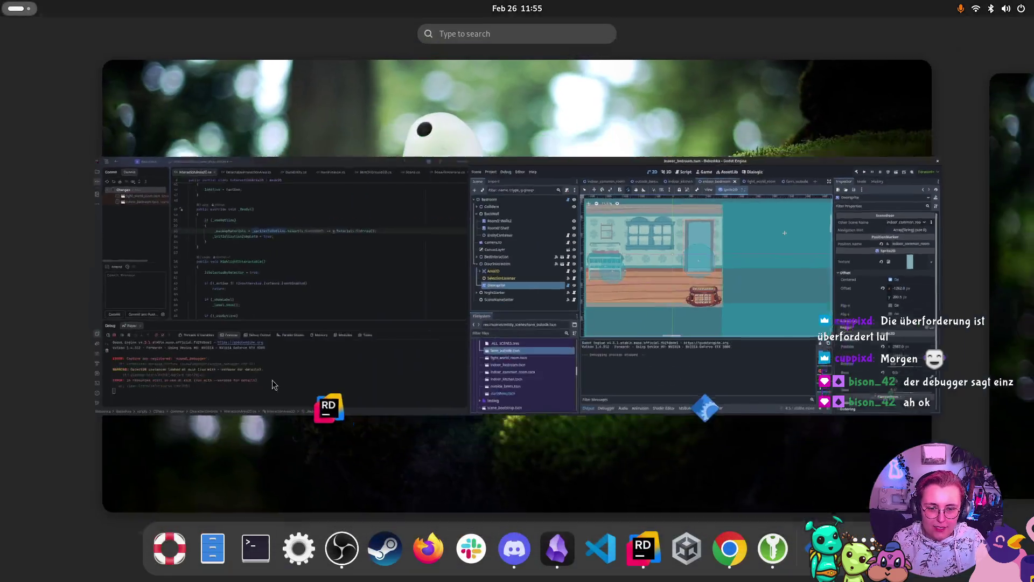
- In Rider's Commit panel, roll back the uncommitted changes to indoor_bedroom.tscn
key("super")
left_click(232, 222)
left_click(107, 117)
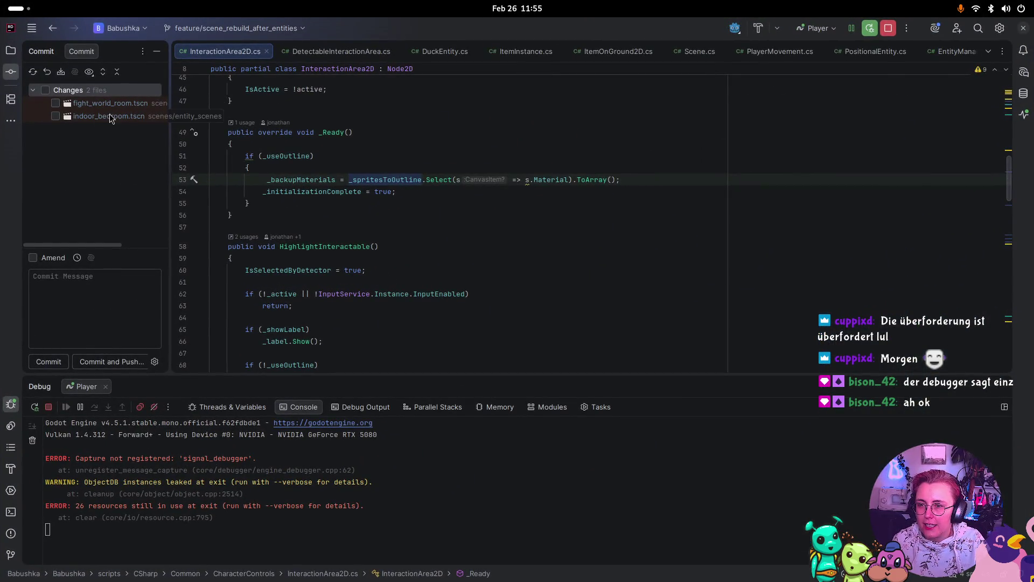
right_click(110, 117)
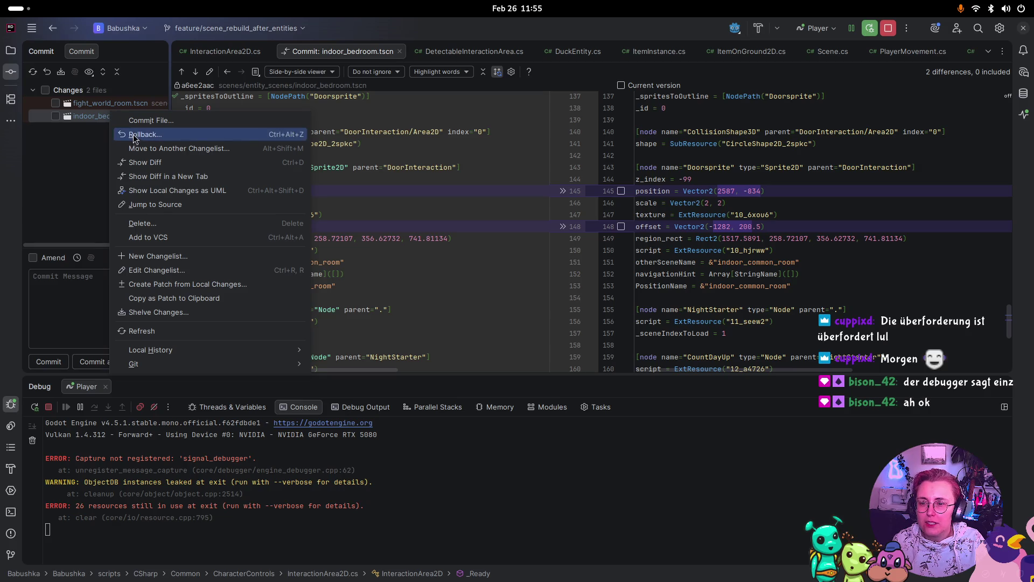
left_click(141, 134)
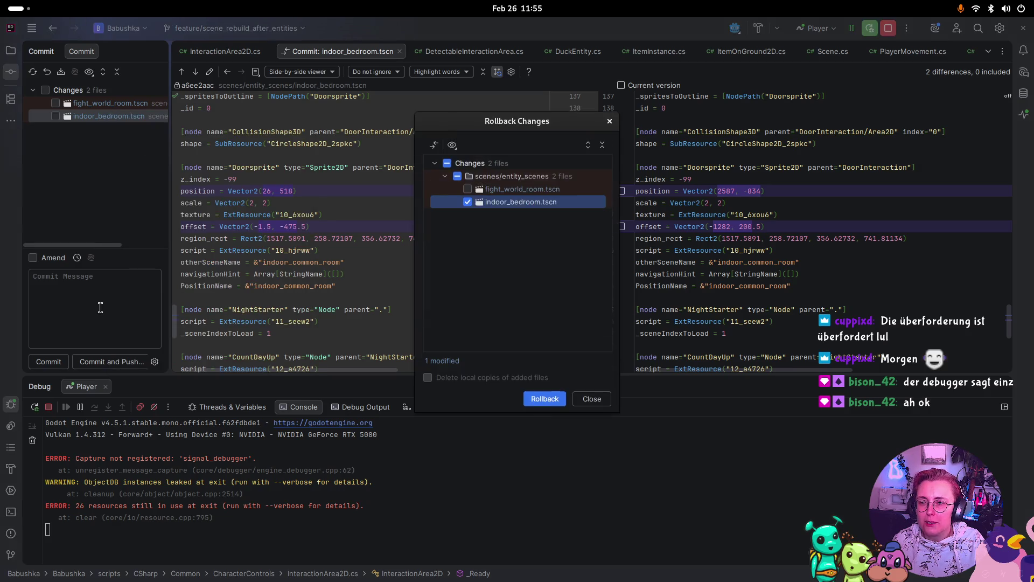
left_click(536, 401)
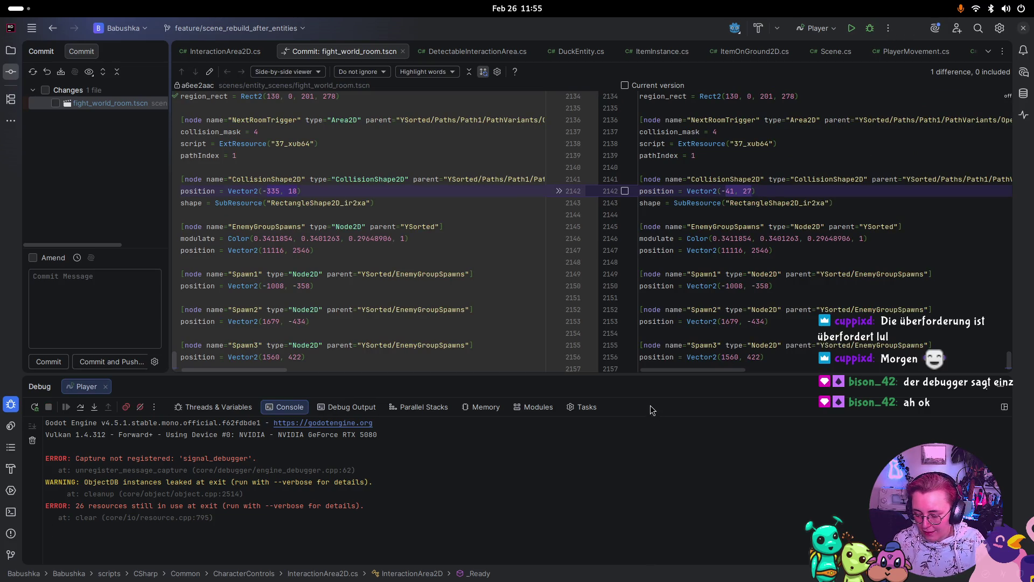
- Back in Godot, reload the reverted bedroom scene from disk and run the project
key("super")
left_click(775, 215)
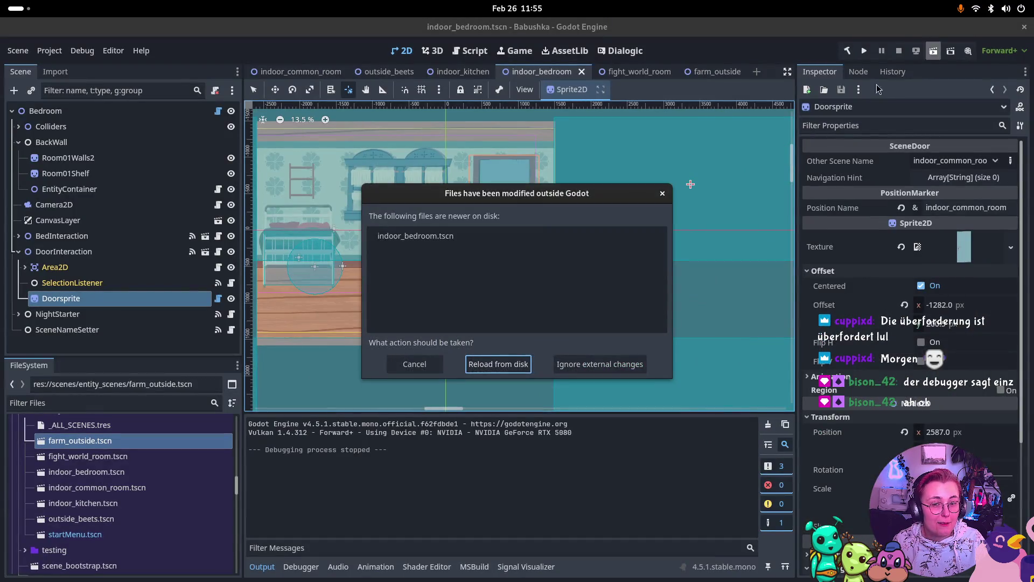
left_click(497, 369)
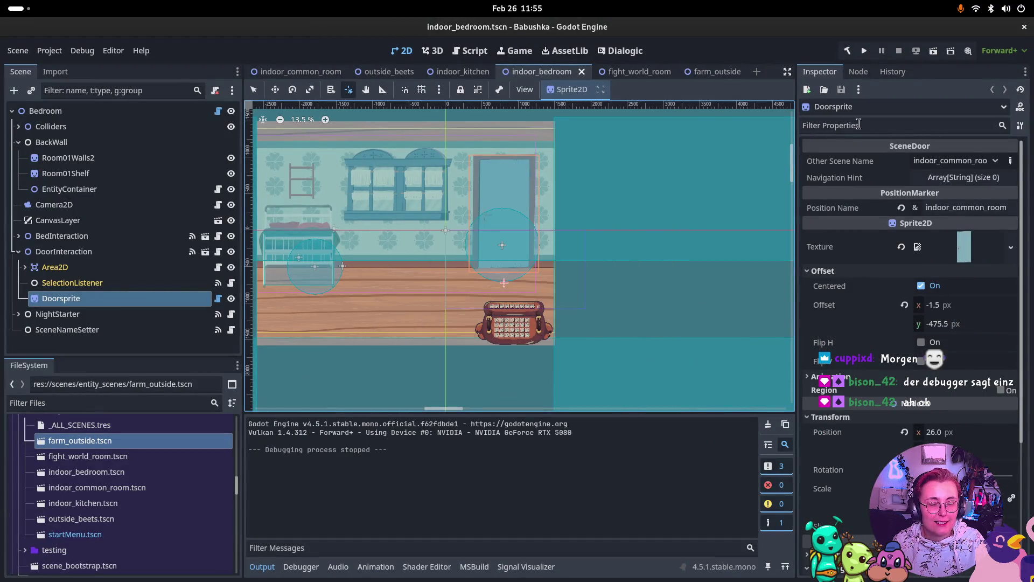
left_click(866, 51)
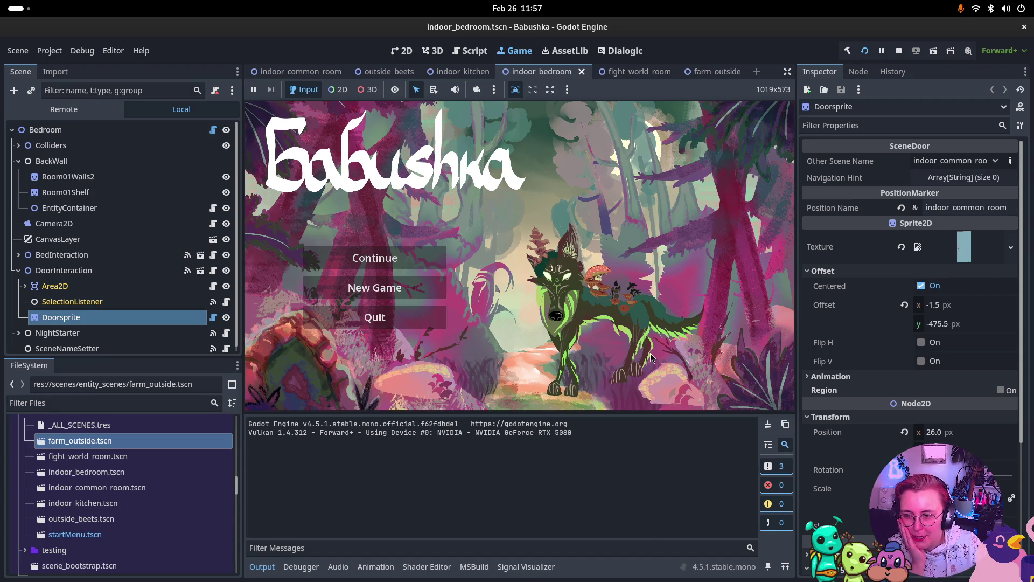
- Continue the game, walk Babushka into the bedroom to sleep in the bed, then stop the game
left_click(394, 263)
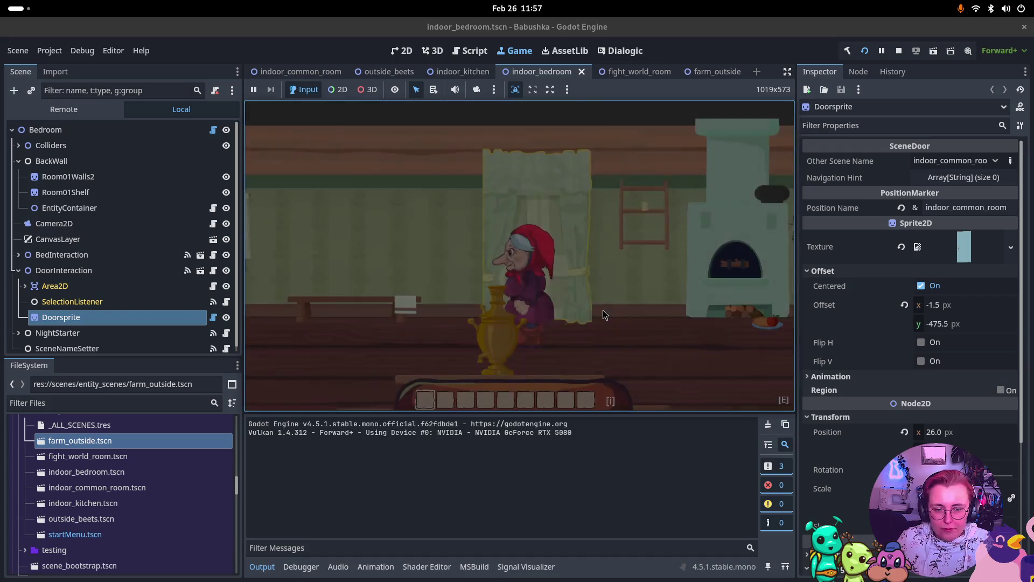
left_click(541, 249)
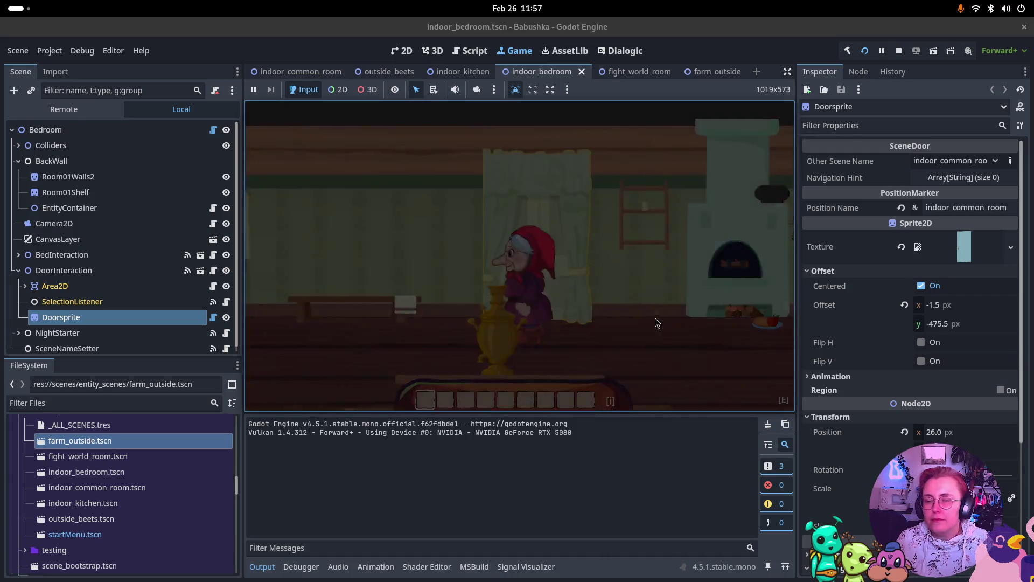
key("a")
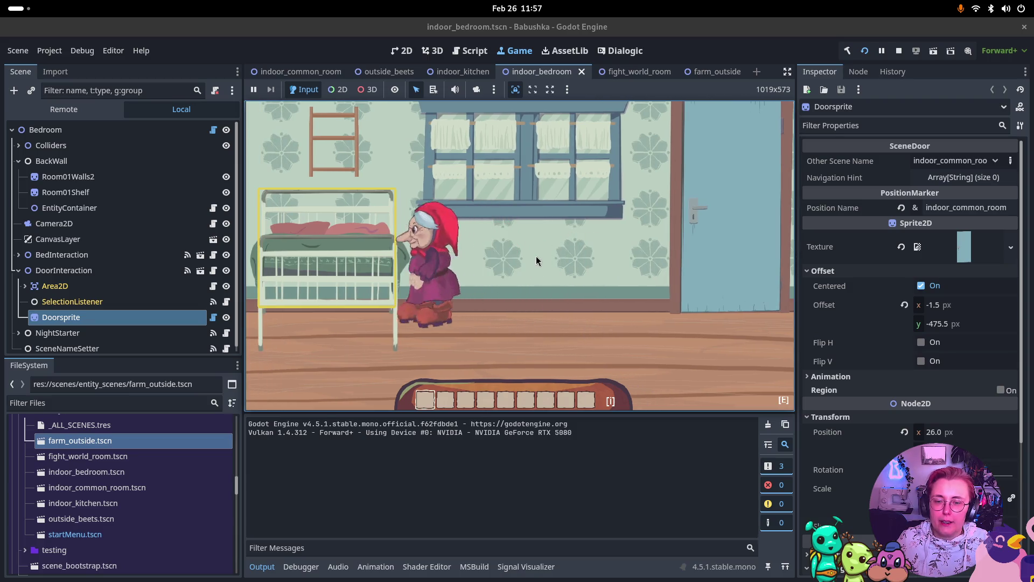
key("e")
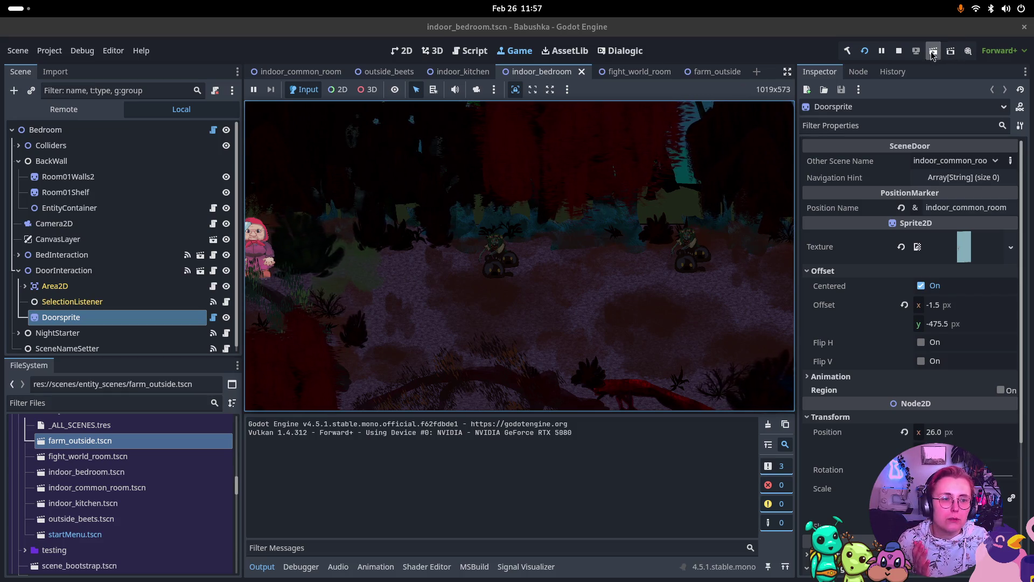
left_click(899, 50)
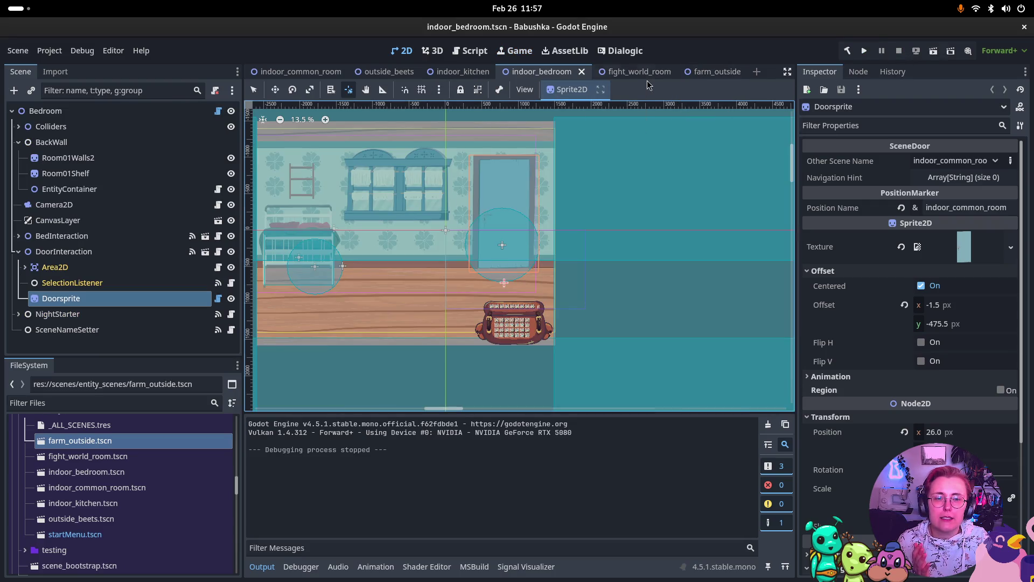
- In fight_world_room, tick Disabled on OpenToFightRoom's NextRoomTrigger CollisionShape2D
left_click(630, 71)
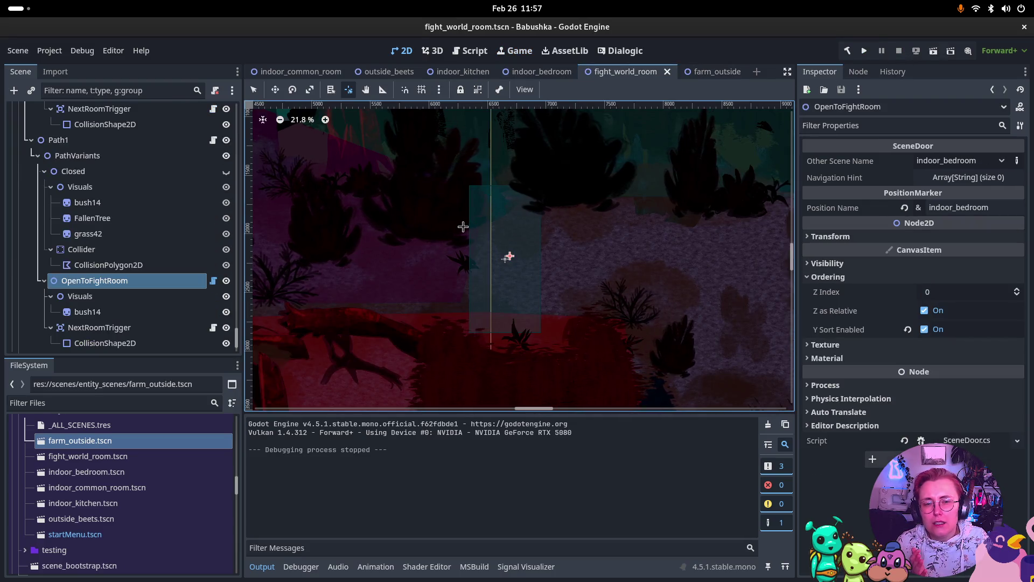
scroll(463, 245, "down", 3)
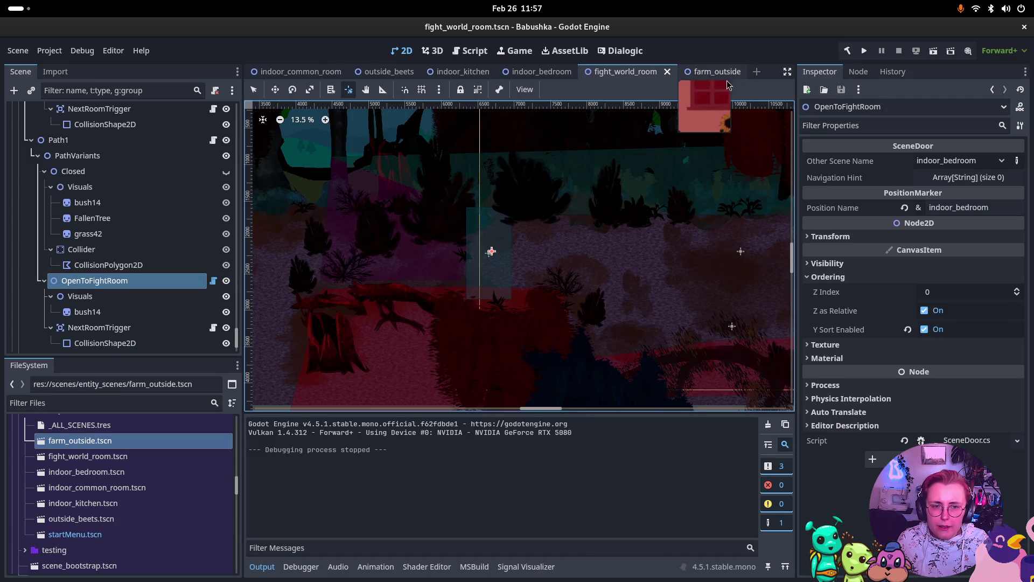
right_click(491, 254, "alt")
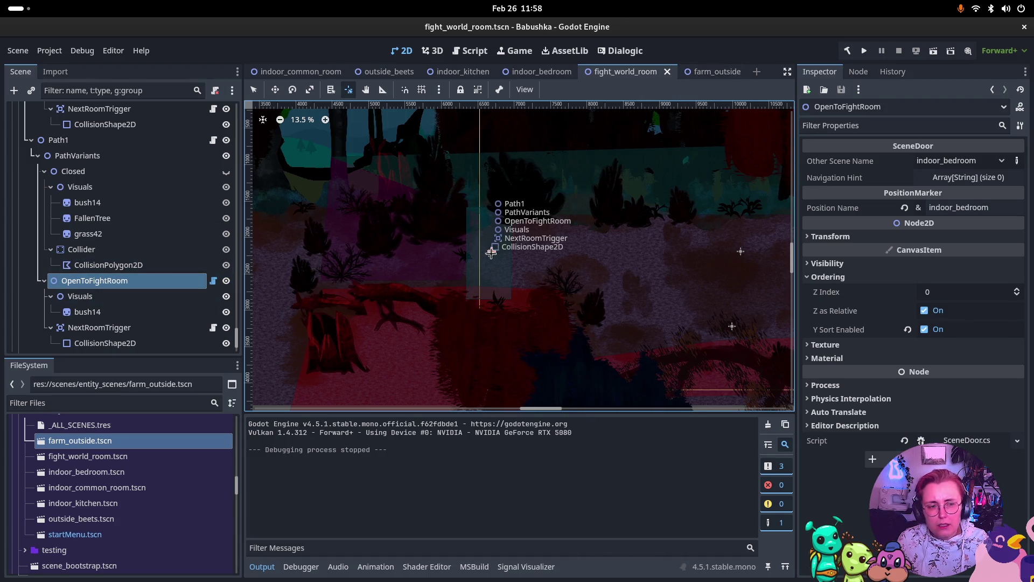
left_click(491, 253)
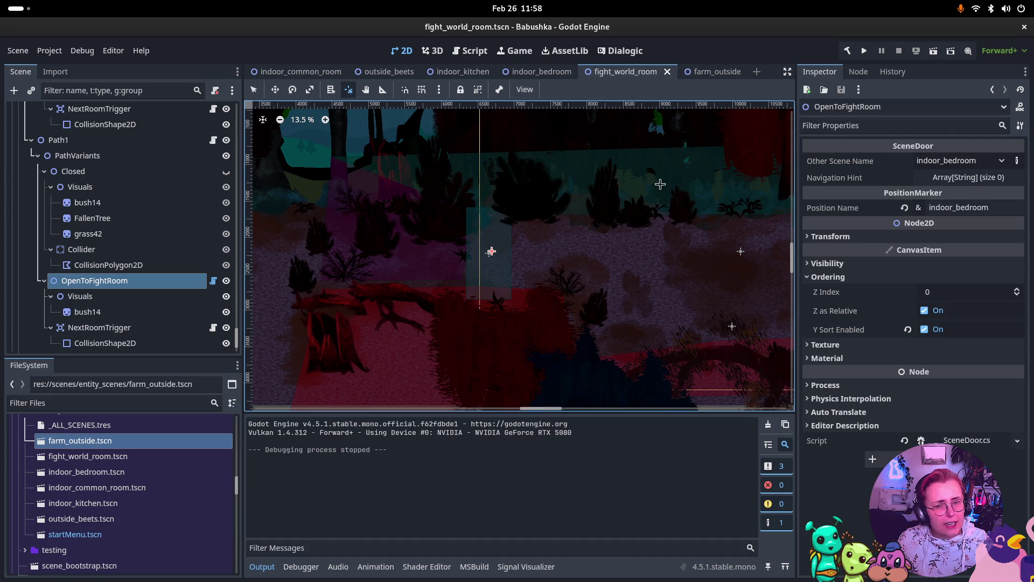
left_click(115, 346)
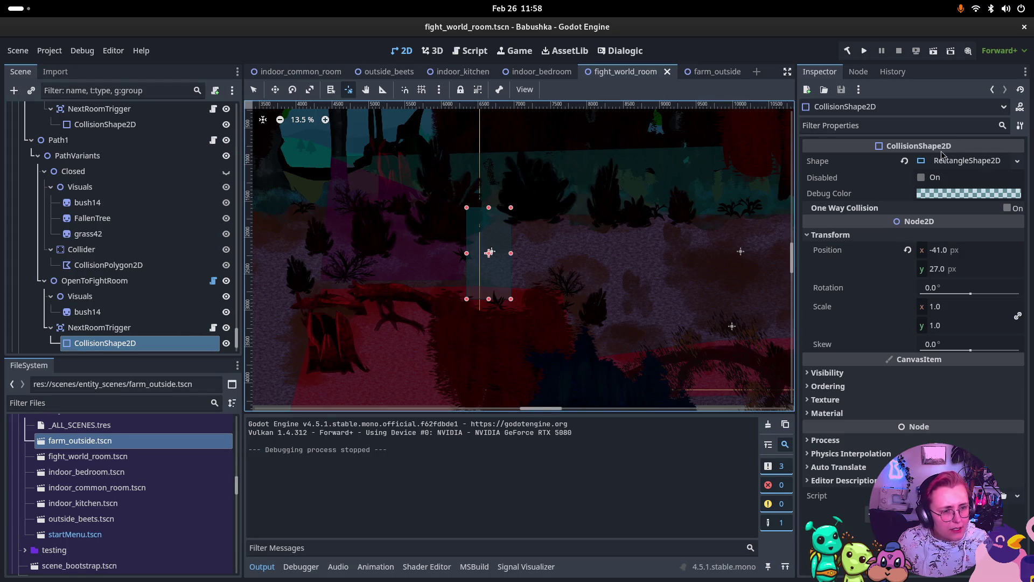
left_click(921, 178)
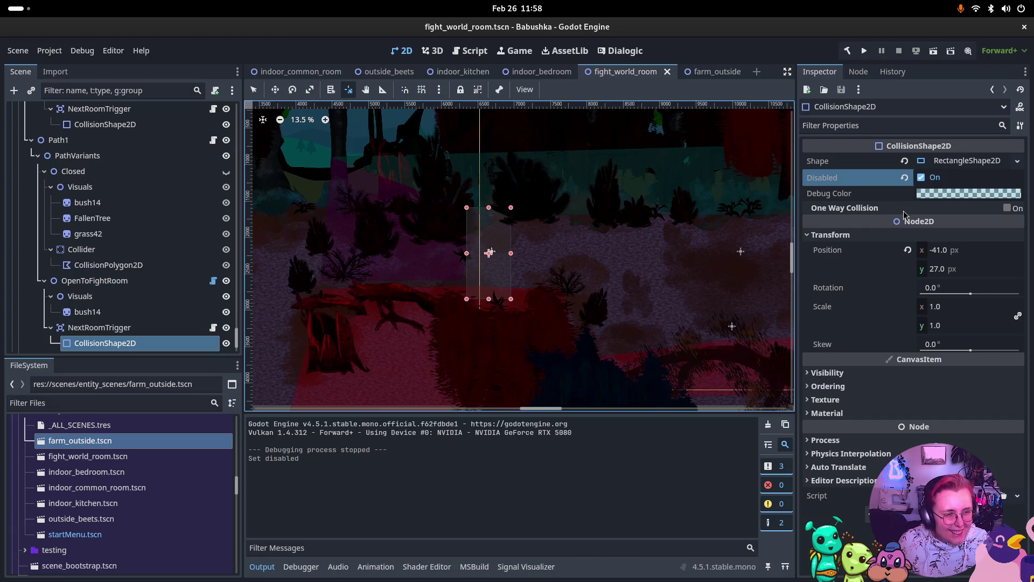
left_click(964, 161)
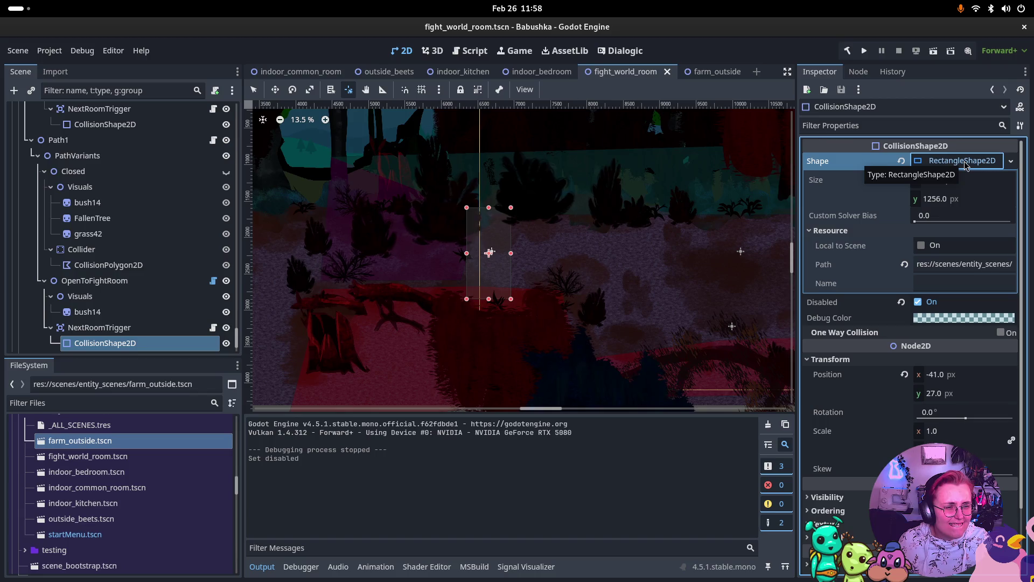
left_click(964, 162)
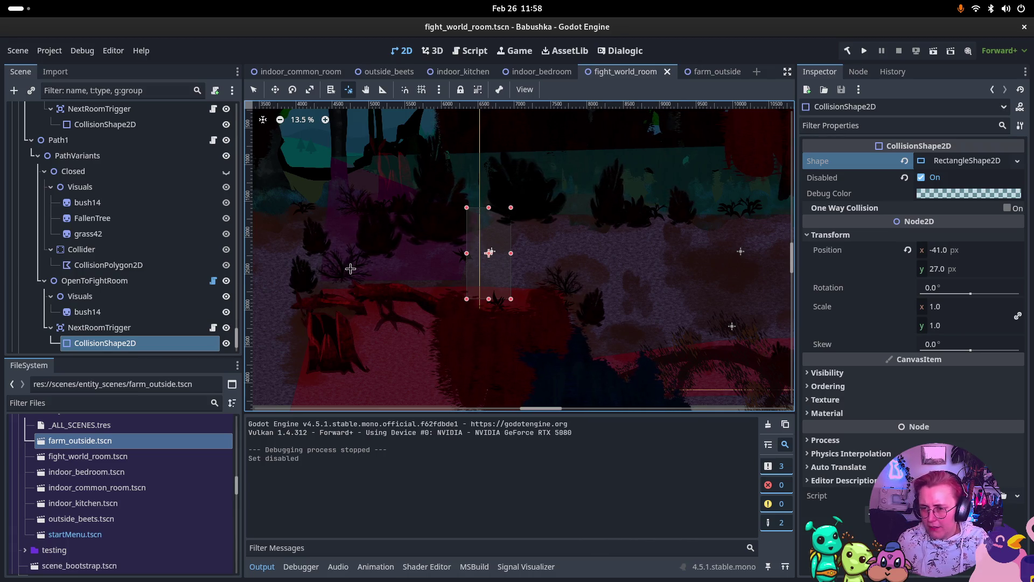
key("super")
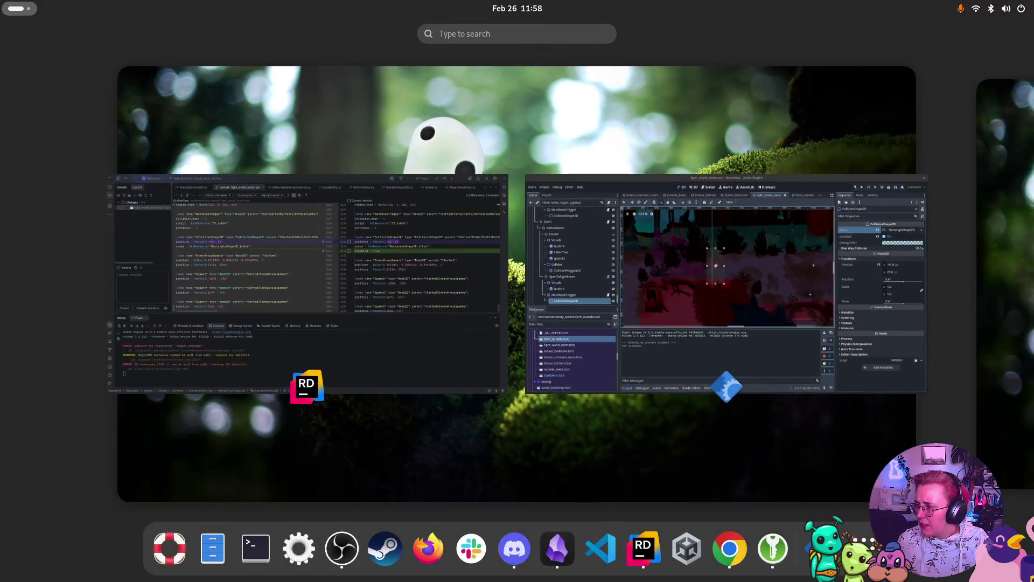
key("super")
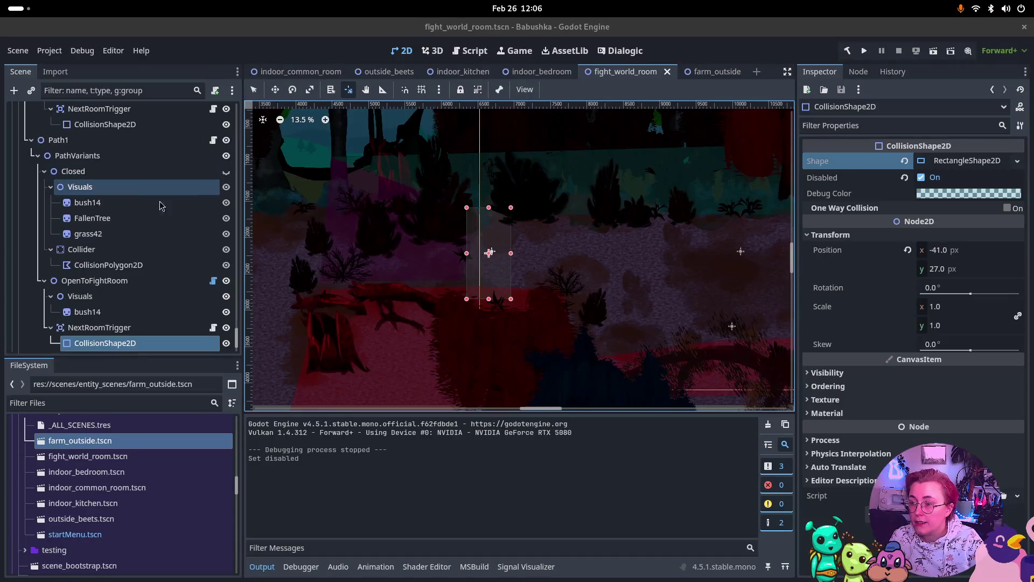
- Open the system quick settings panel from the top bar
left_click(986, 10)
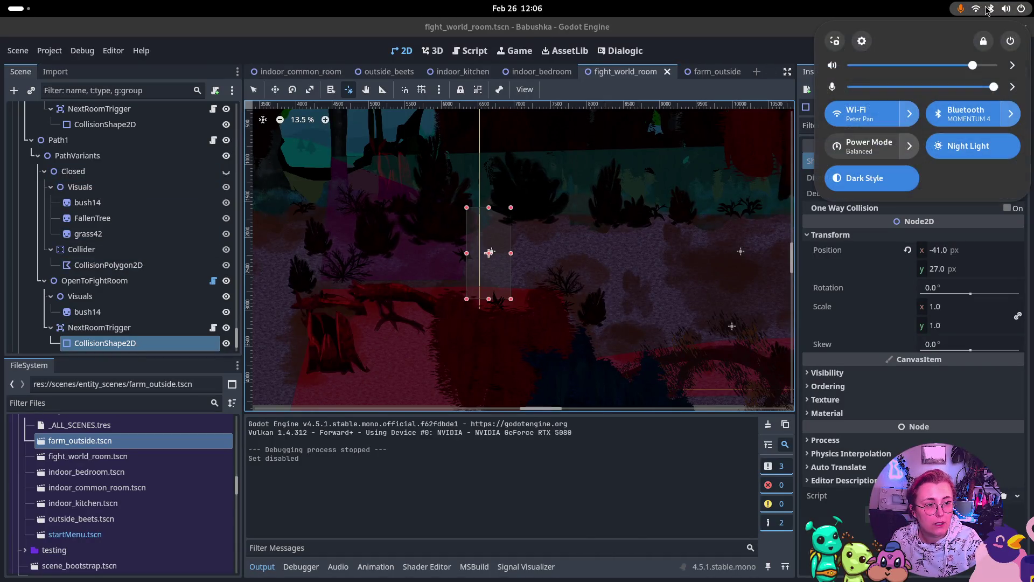
- Dismiss quick settings and bring the Godot editor back through the Activities window overview
left_click(510, 158)
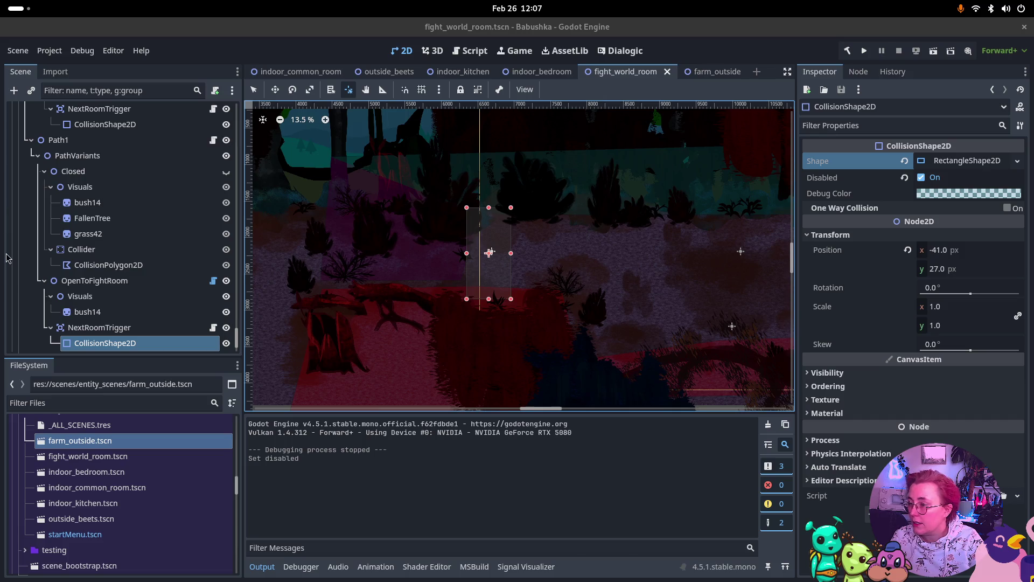
key("super")
key("super")
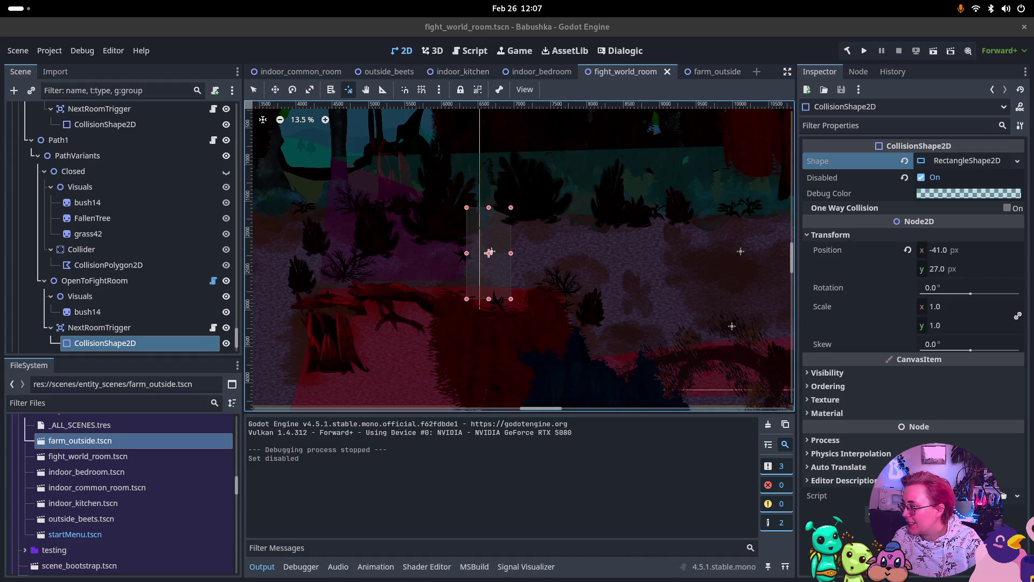
key("super")
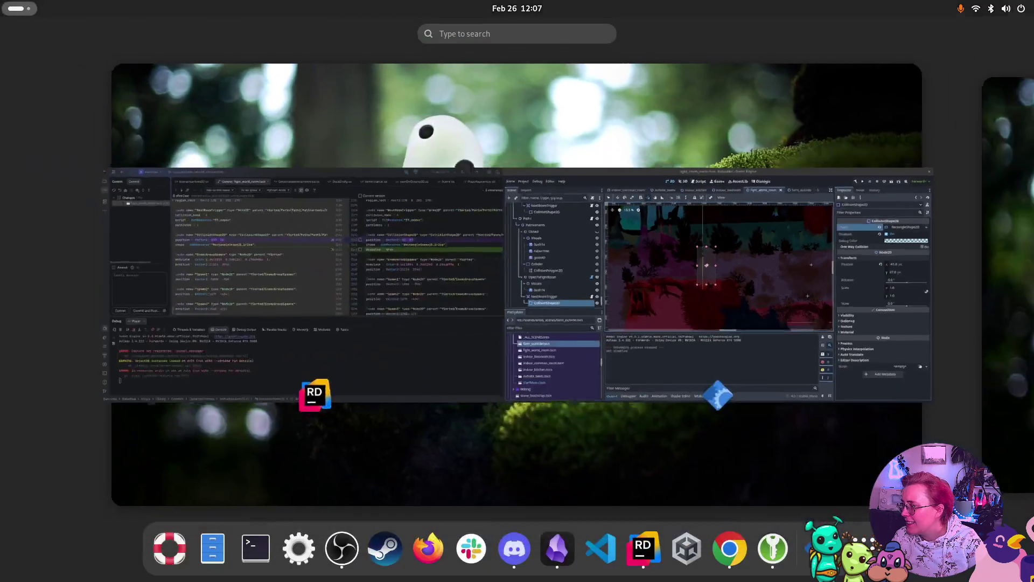
key("super")
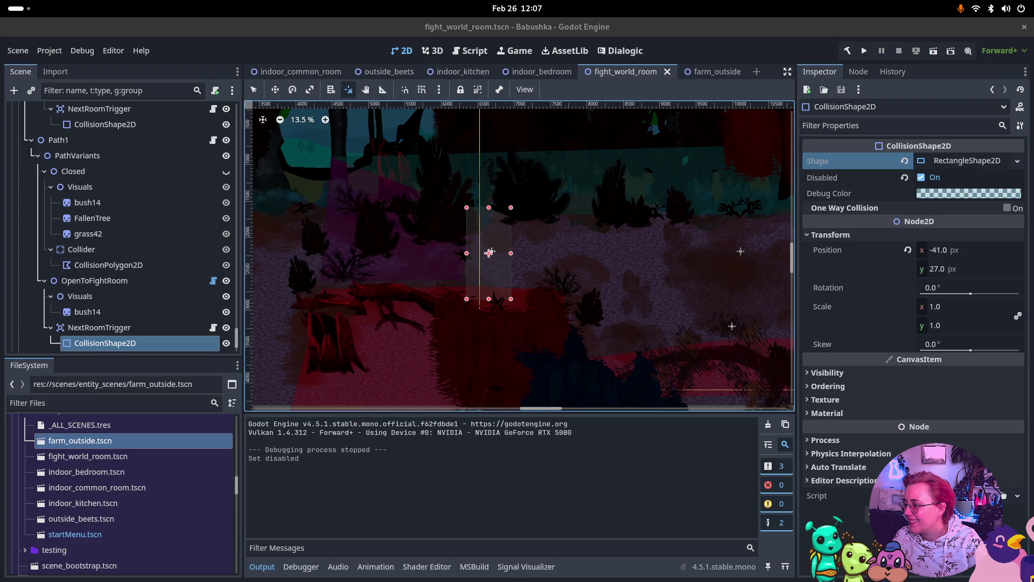
key("super")
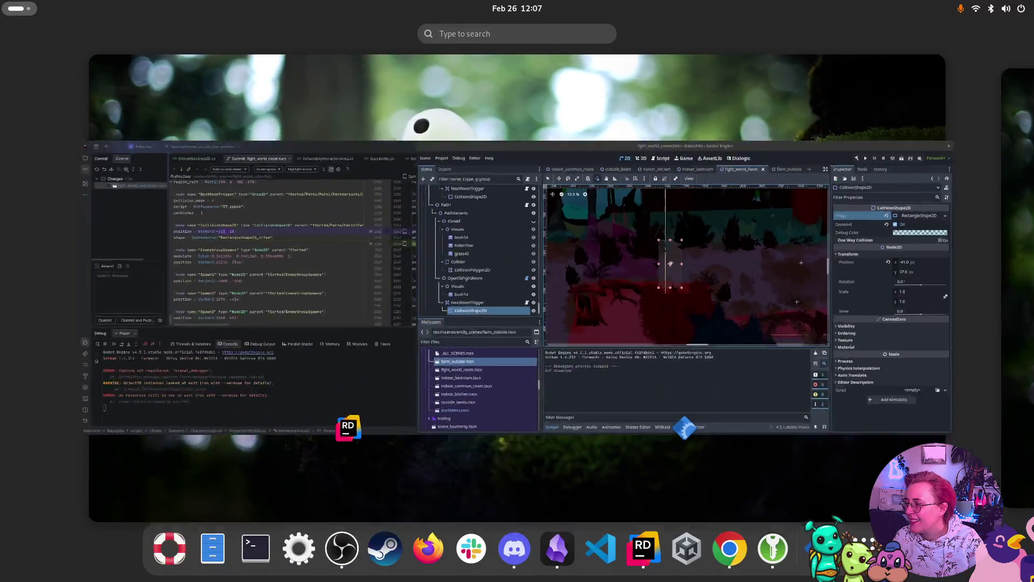
key("super")
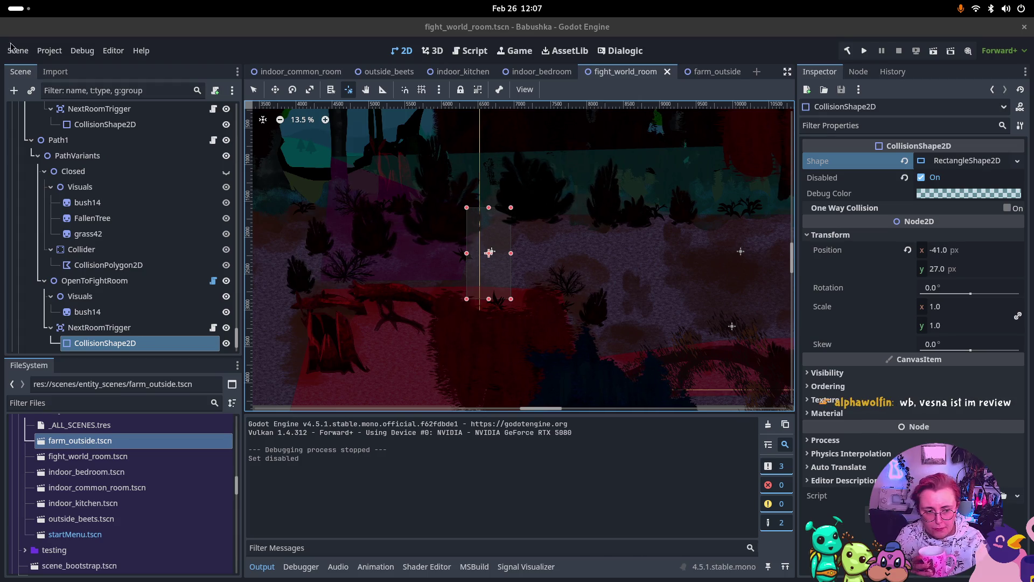
- Re-enable NextRoomTrigger's CollisionShape2D, then open interaction_area_2d from the bedroom door's Area2D
left_click(921, 177)
left_click(542, 72)
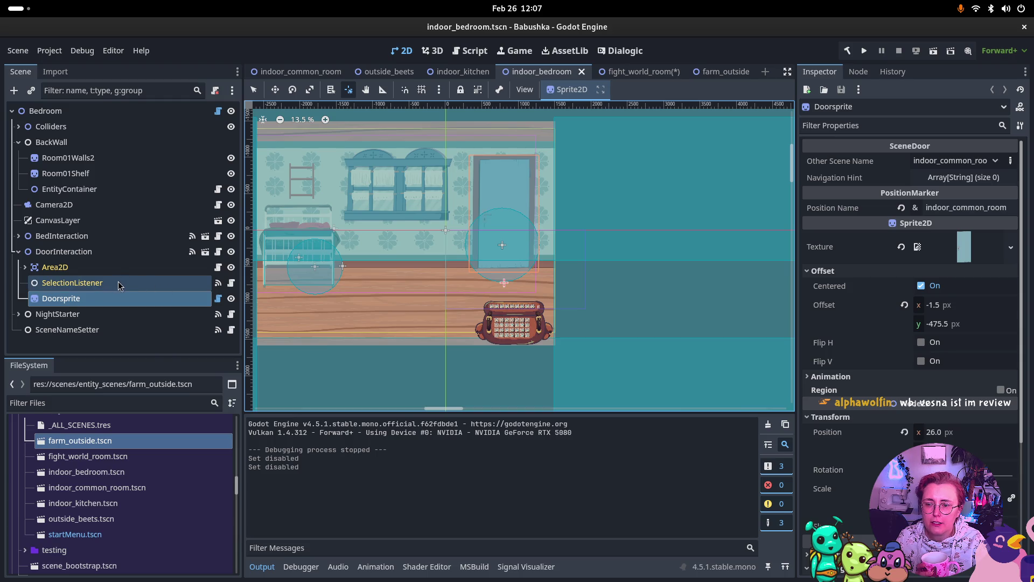
left_click(98, 269)
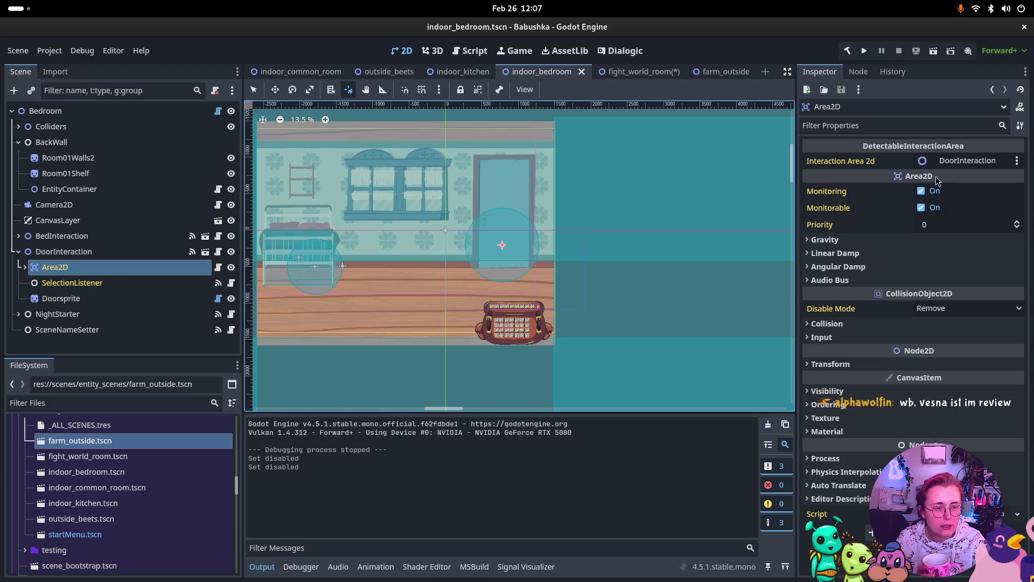
left_click(129, 283)
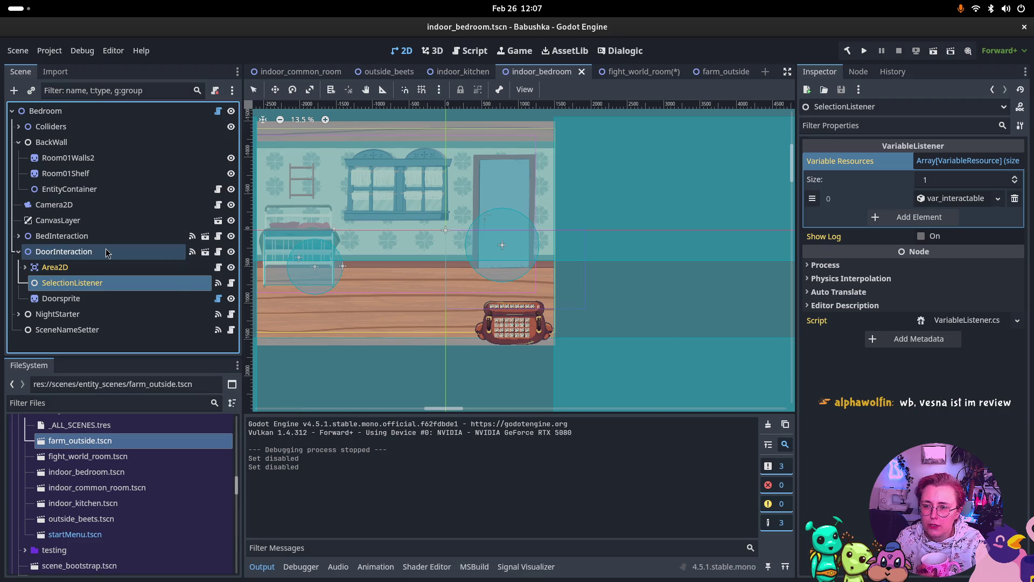
left_click(103, 268)
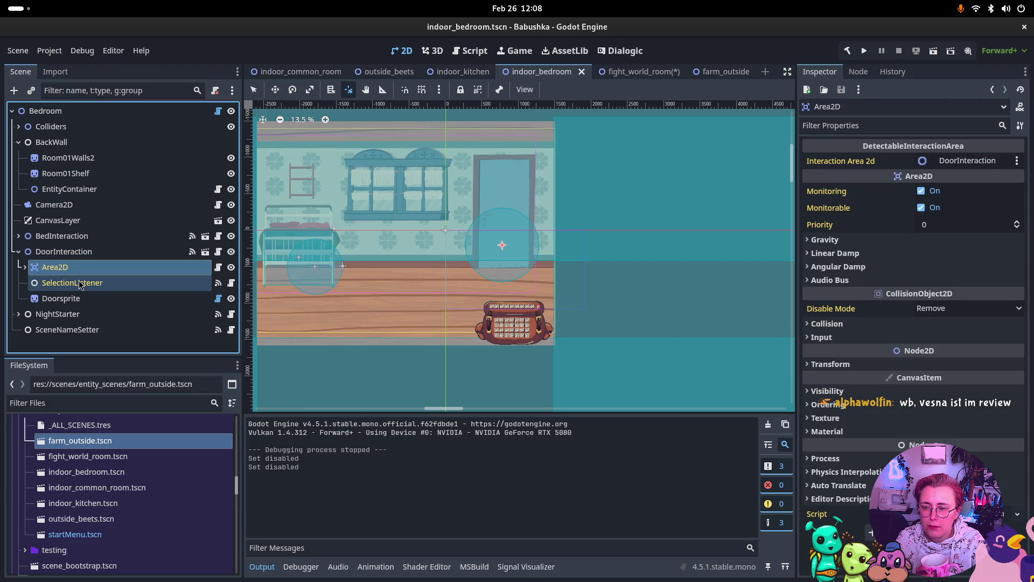
left_click(232, 267)
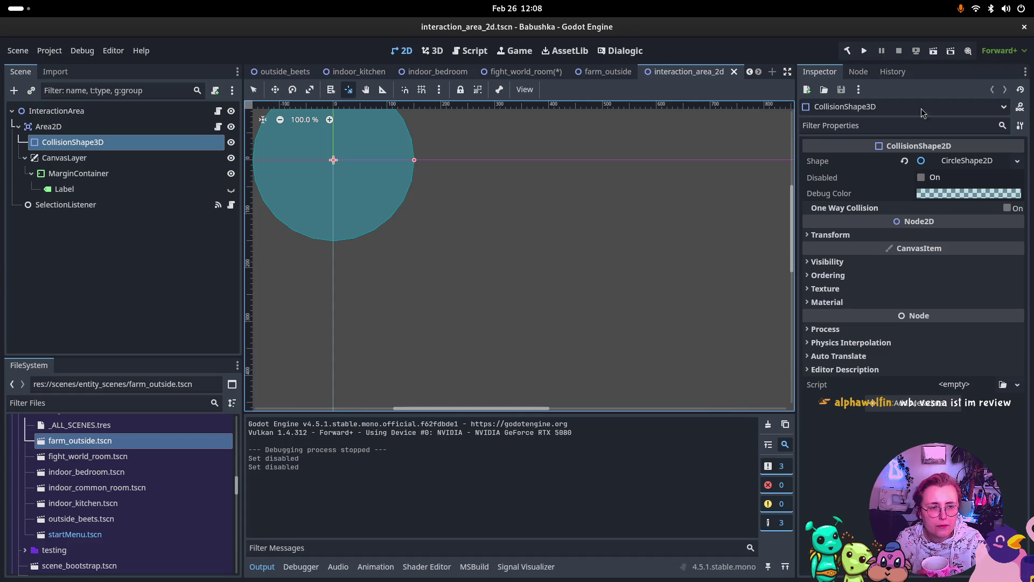
- Inspect the interaction area's CircleShape2D radius (150 px) and Visibility settings, then return to fight_world_room
left_click(949, 163)
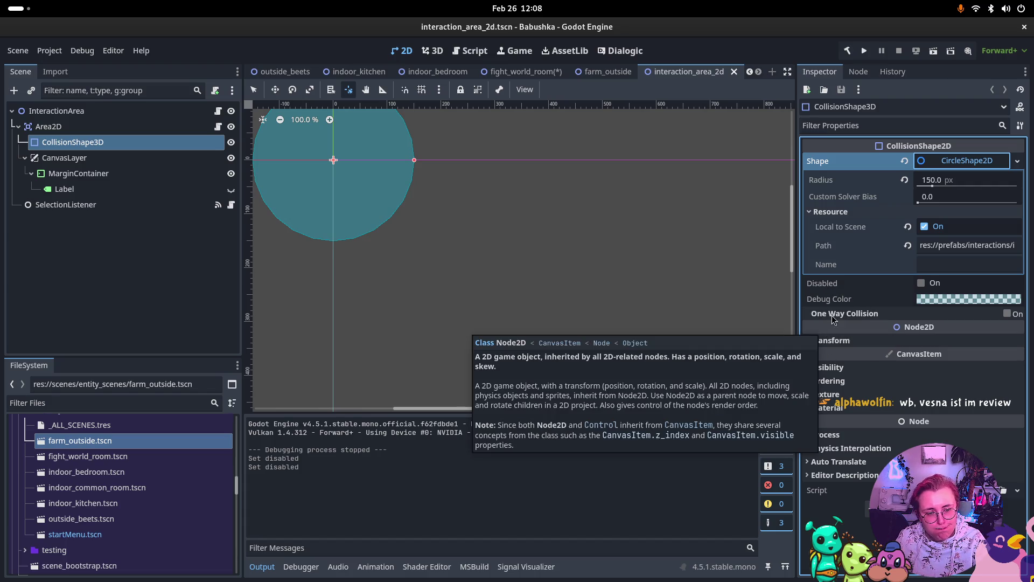
left_click(845, 341)
left_click(845, 341)
left_click(829, 367)
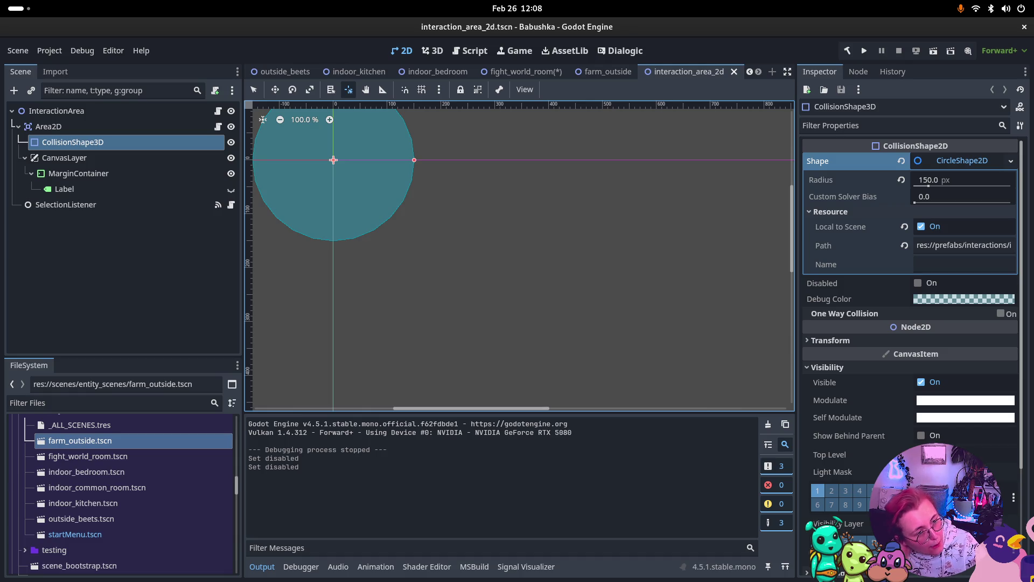
left_click(86, 162, "ctrl")
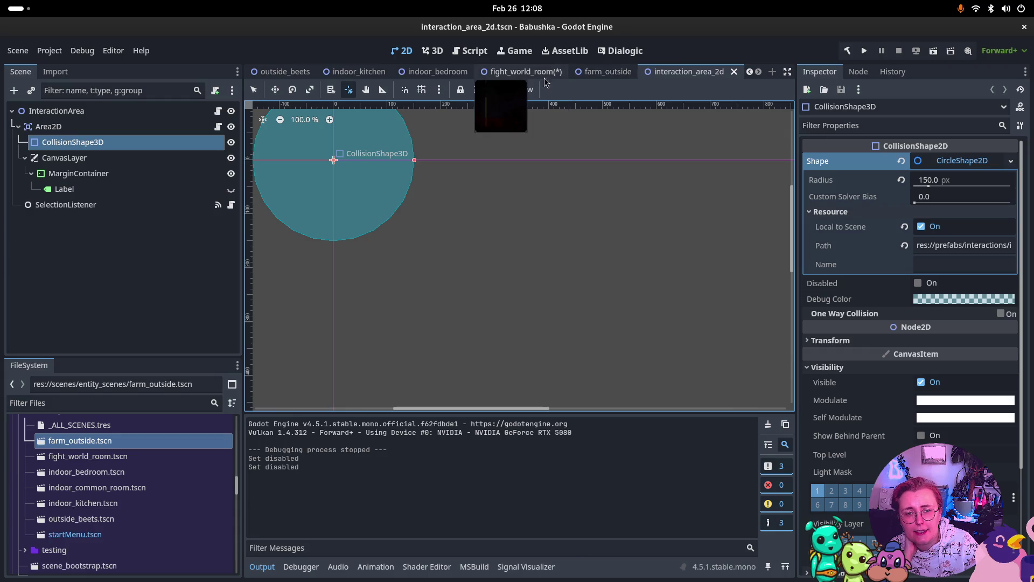
left_click(520, 72)
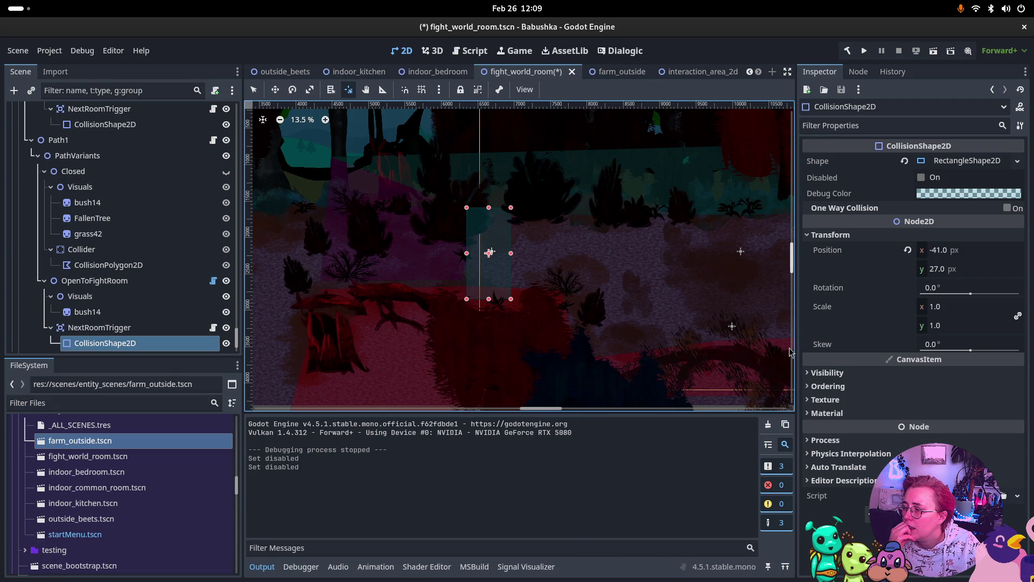
- Toggle the shape's Material section and select NextRoomTrigger to view its collision layer and mask
left_click(852, 418)
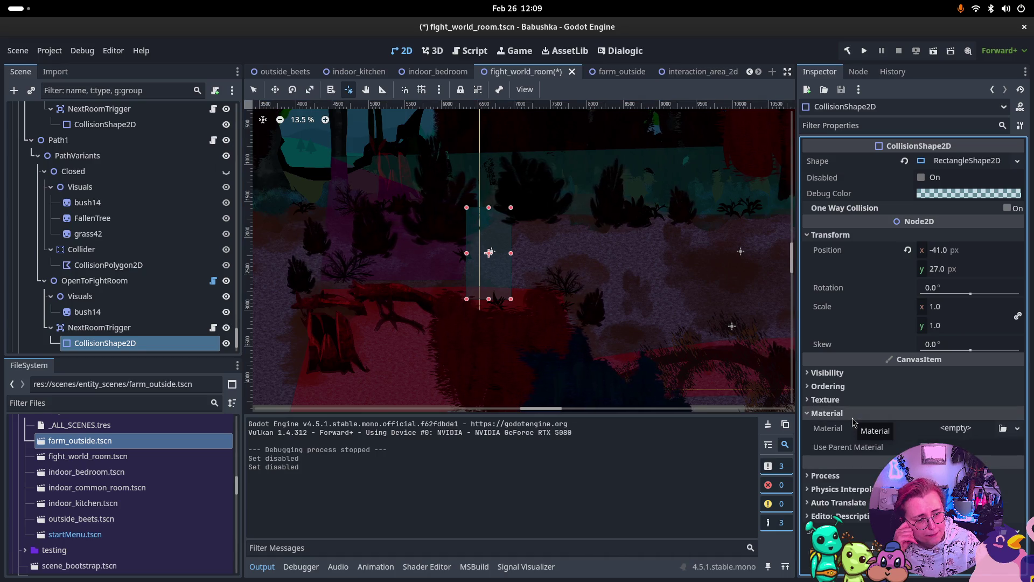
left_click(852, 414)
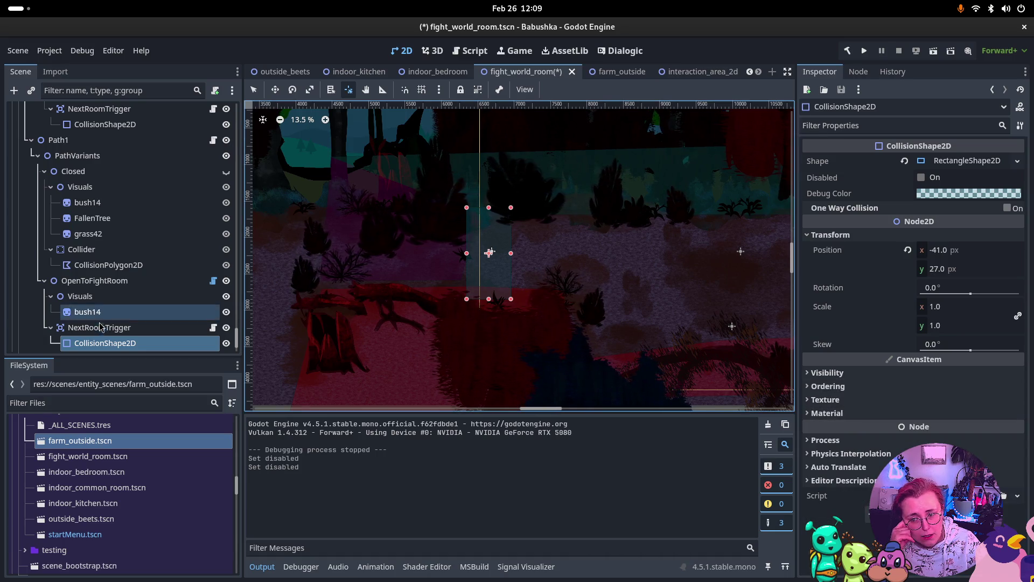
left_click(103, 327)
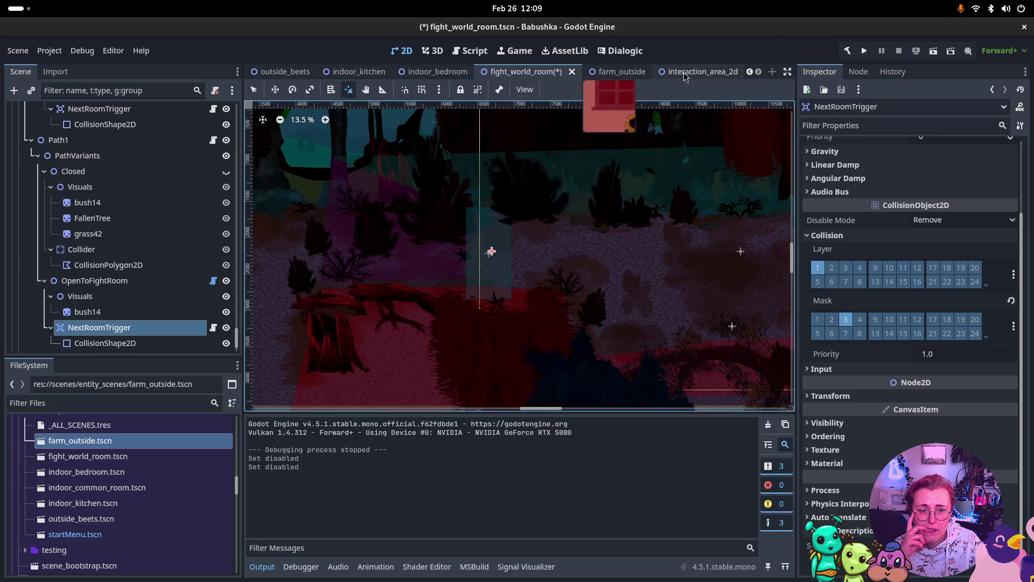
- Compare with the bedroom door's Area2D collision settings, then enable Monitoring on NextRoomTrigger
left_click(418, 77)
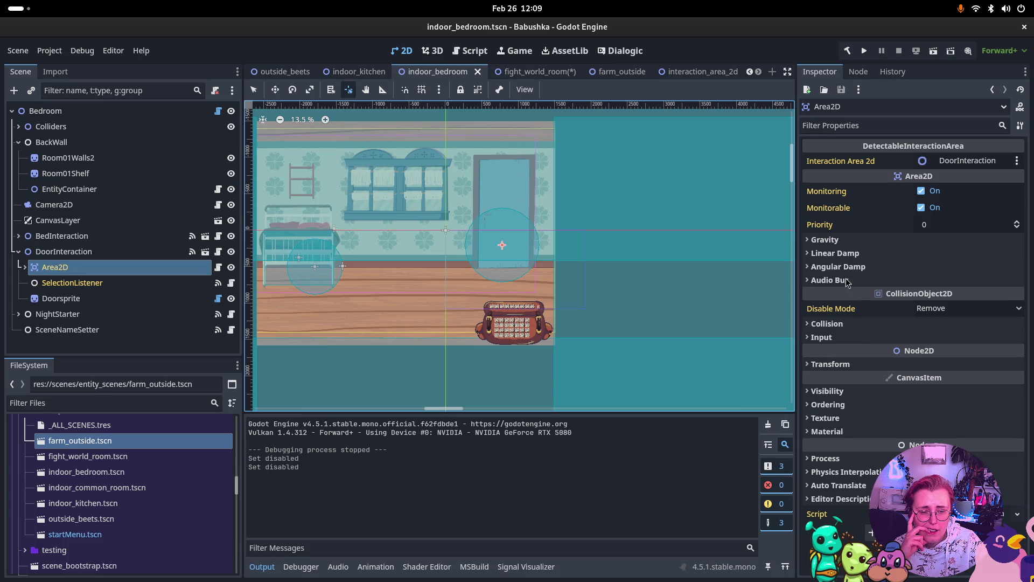
left_click(832, 324)
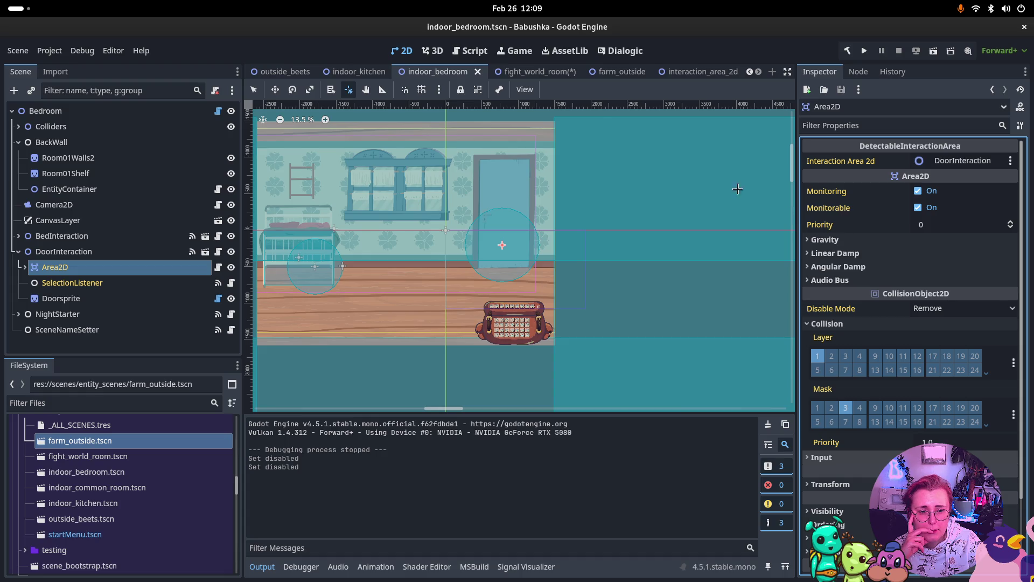
left_click(533, 73)
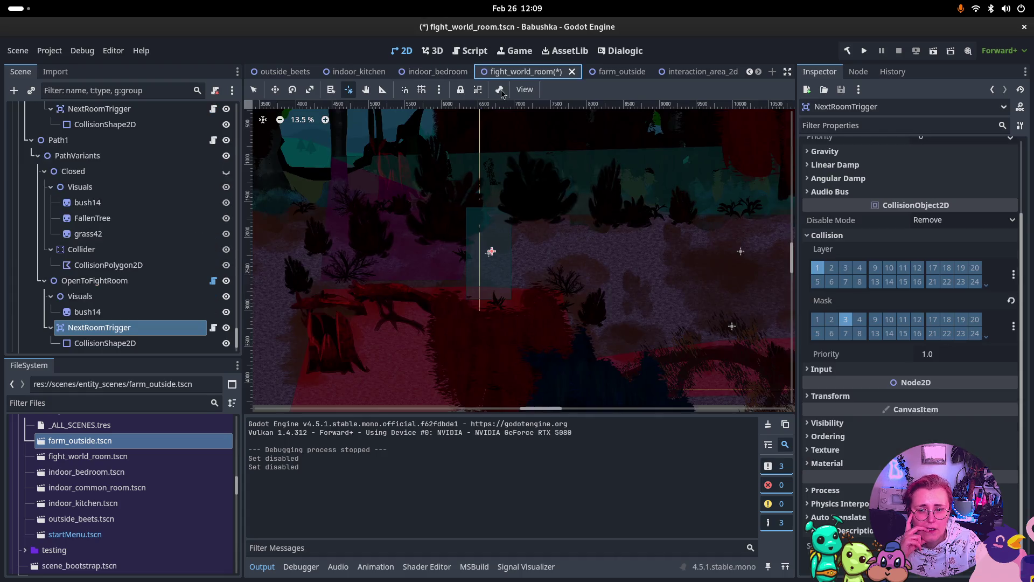
left_click(116, 333)
scroll(917, 215, "up", 3)
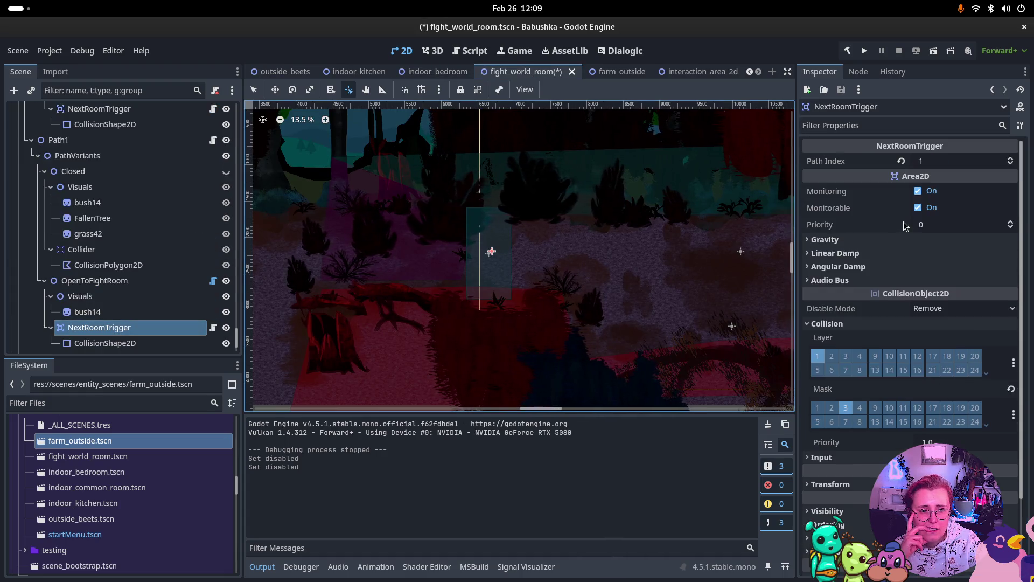
left_click(918, 191)
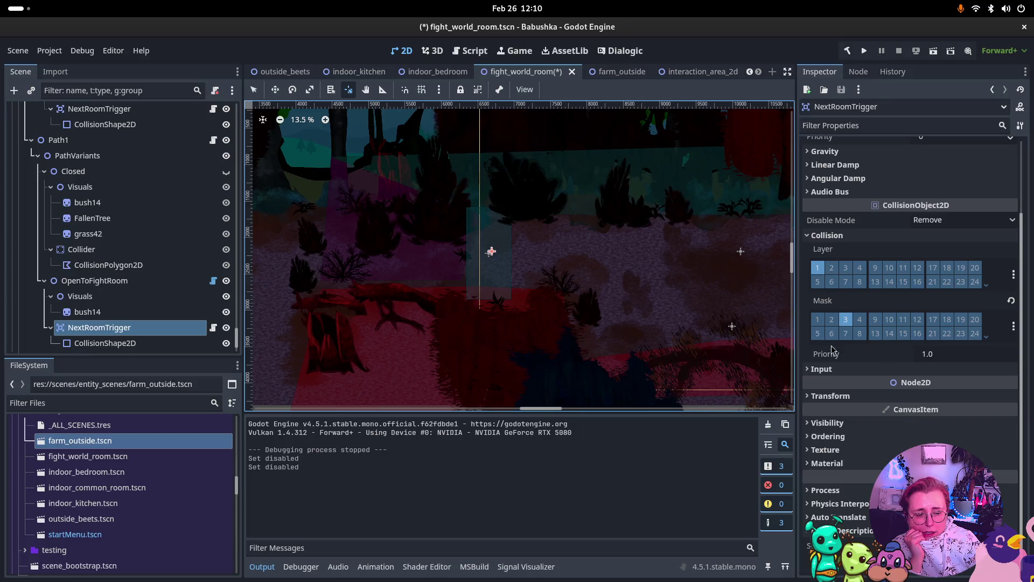
left_click(94, 280)
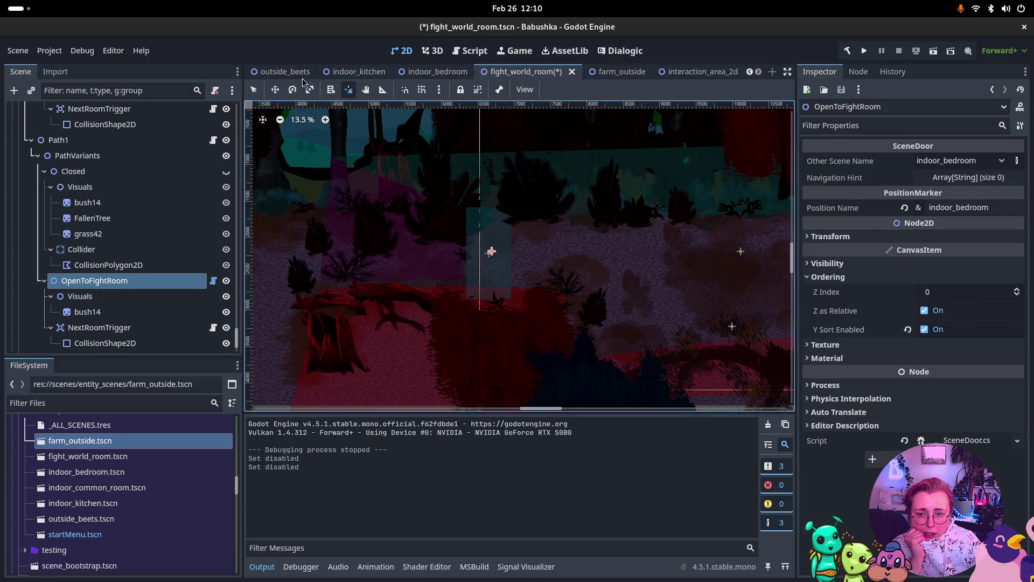
- Drag the OpenToFightRoom door right and move bush14 into the Closed variant's Visuals
left_click(275, 89)
mouse_move(491, 251)
left_mouse_down()
mouse_move(609, 261)
mouse_move(607, 291)
mouse_move(610, 274)
mouse_move(620, 291)
mouse_move(582, 288)
left_mouse_up()
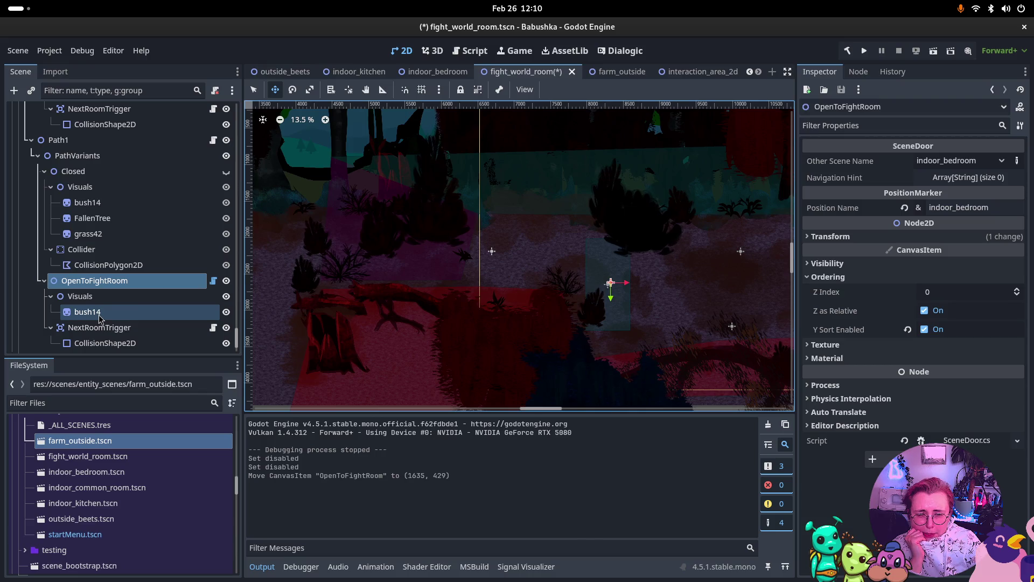
left_click(100, 312)
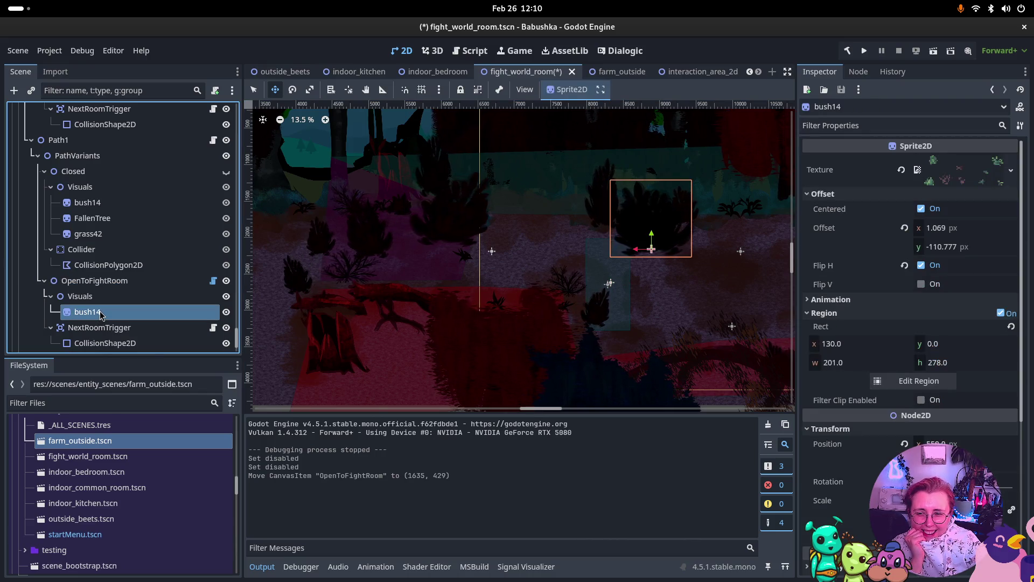
mouse_move(101, 312)
left_mouse_down()
mouse_move(116, 181)
mouse_move(79, 234)
left_mouse_up()
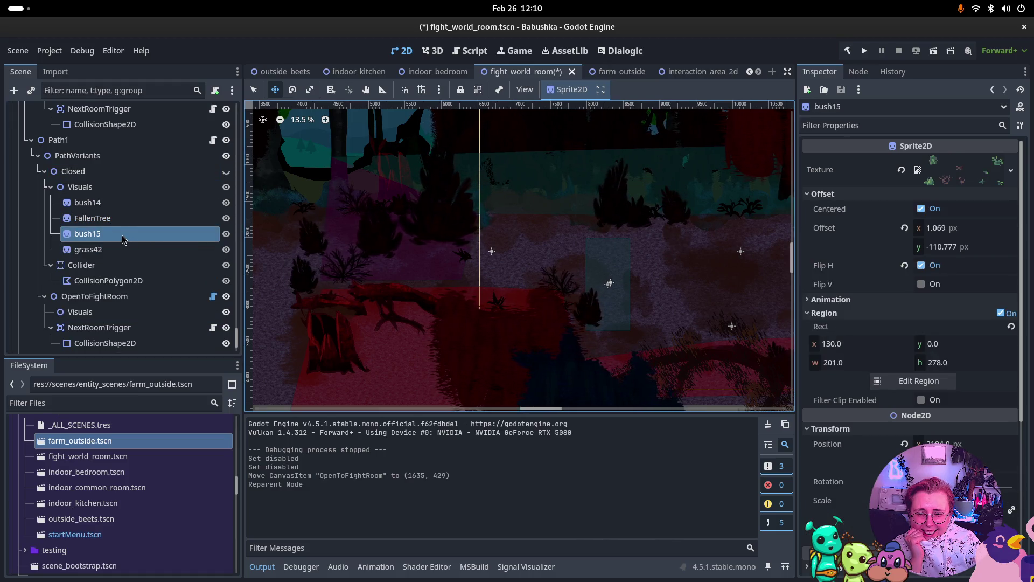
double_click(65, 240)
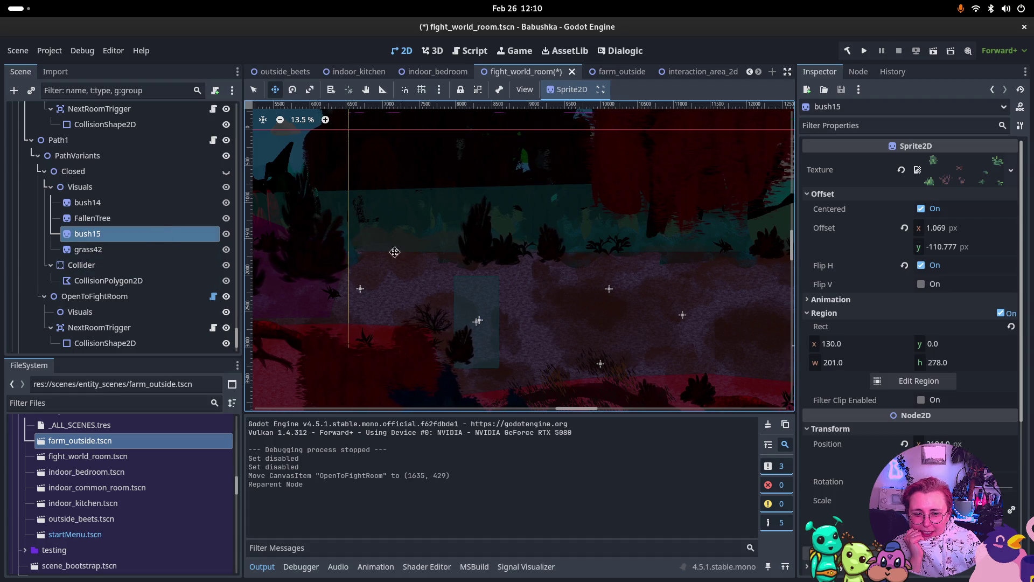
- Reposition OpenToFightRoom to (1887, 251) and save fight_world_room
left_click(161, 296)
left_click_drag(492, 324, 509, 310)
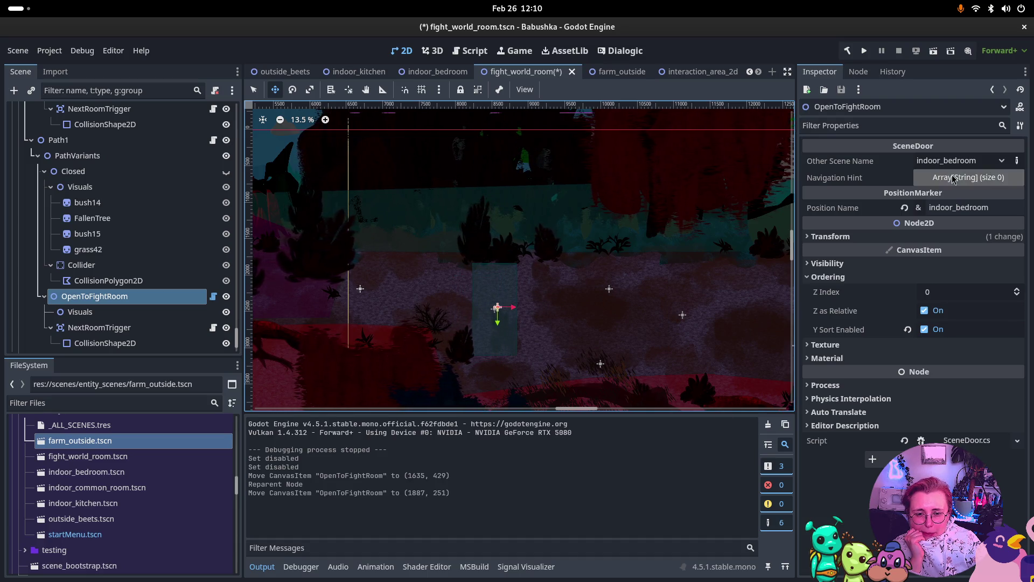
key("ctrl+s")
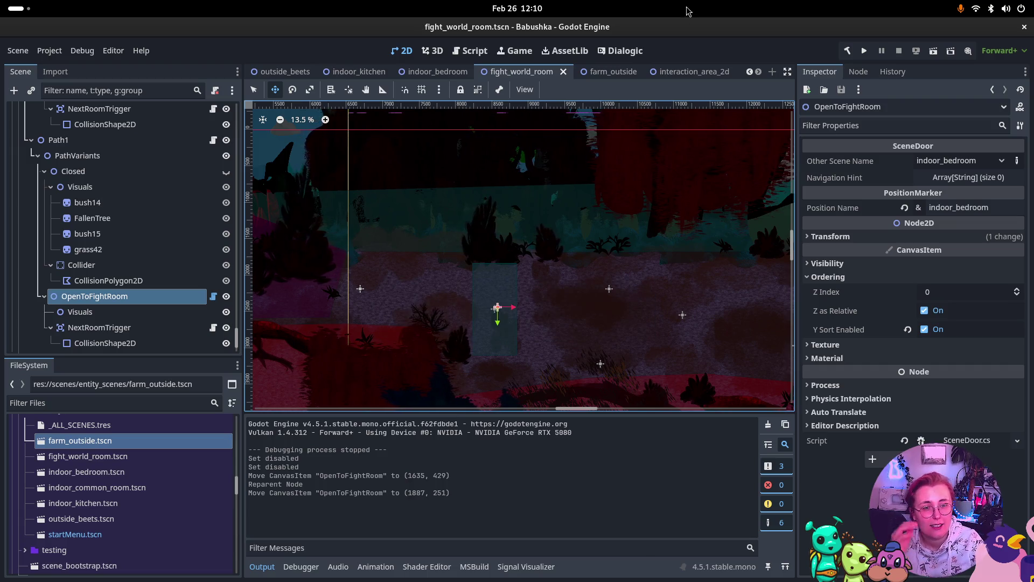
left_click(437, 66)
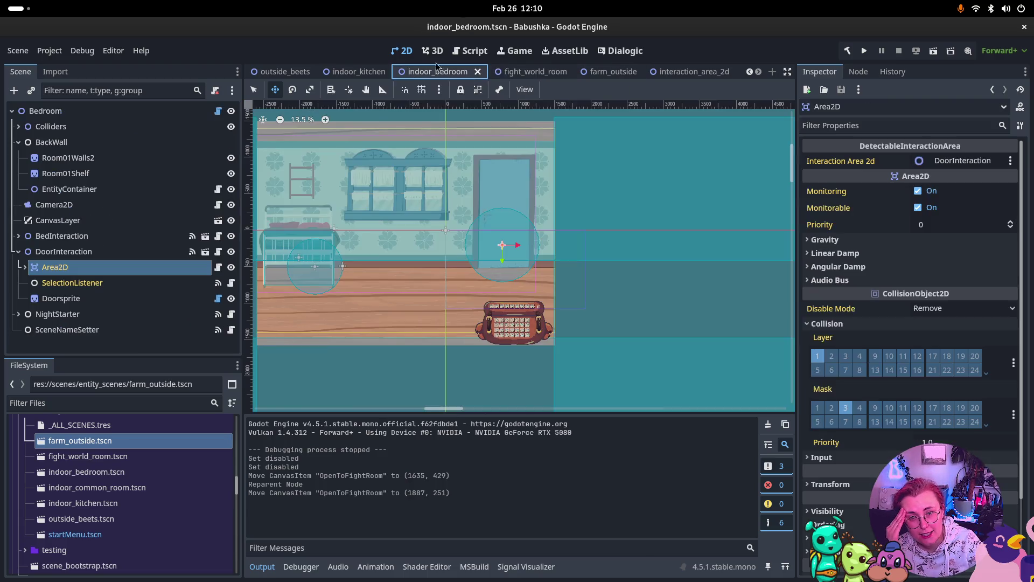
- Run the current scene, then launch the whole Babushka project
left_click(930, 52)
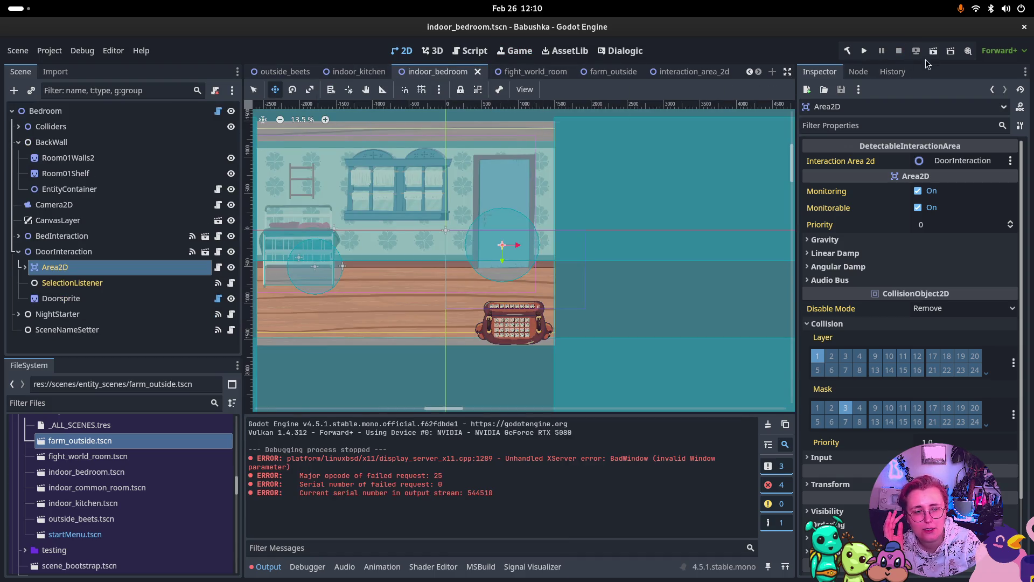
left_click(865, 50)
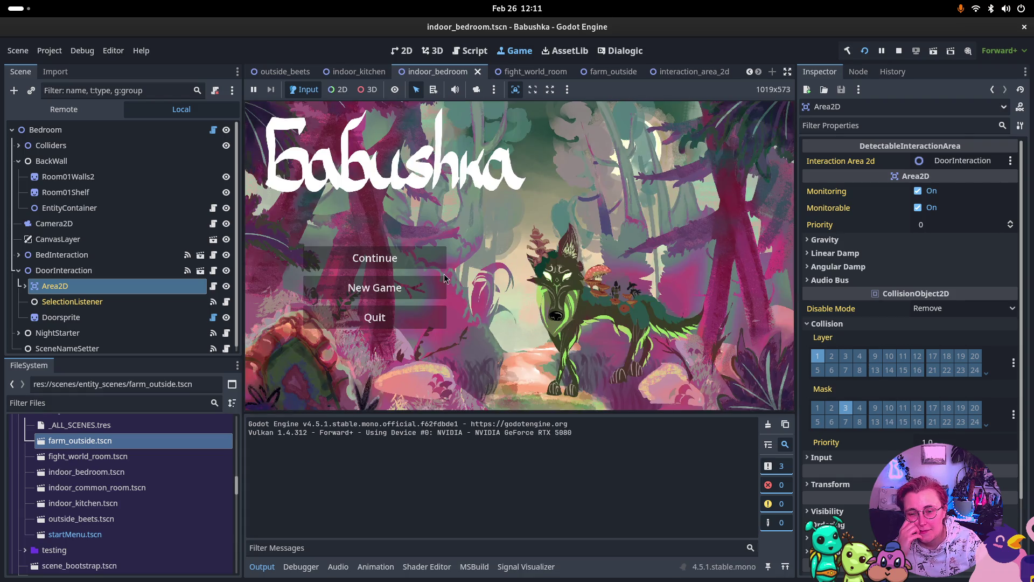
- Start playing from the main menu, walk with W, D and S, and scroll the error output
left_click(444, 275)
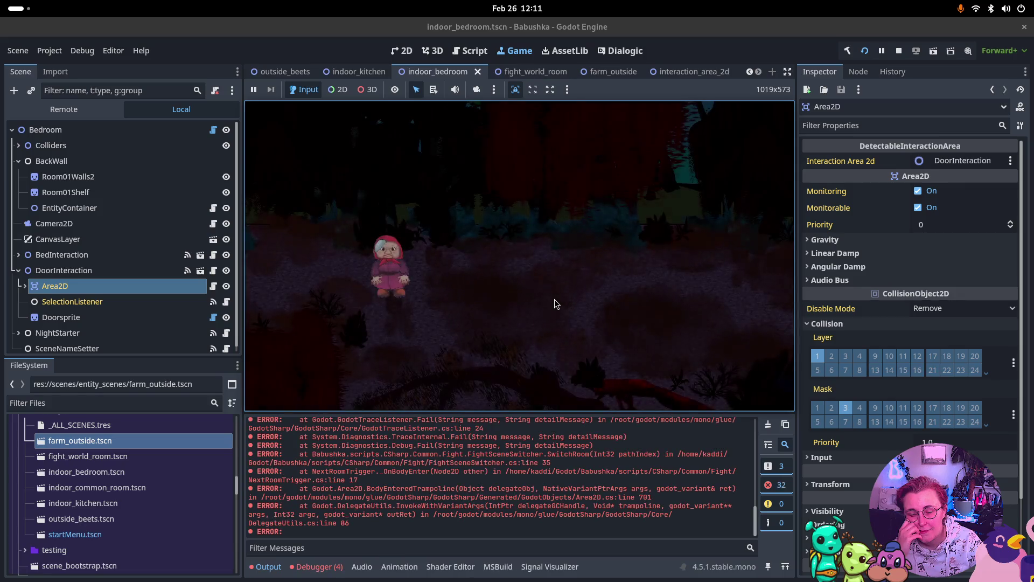
left_click(452, 315)
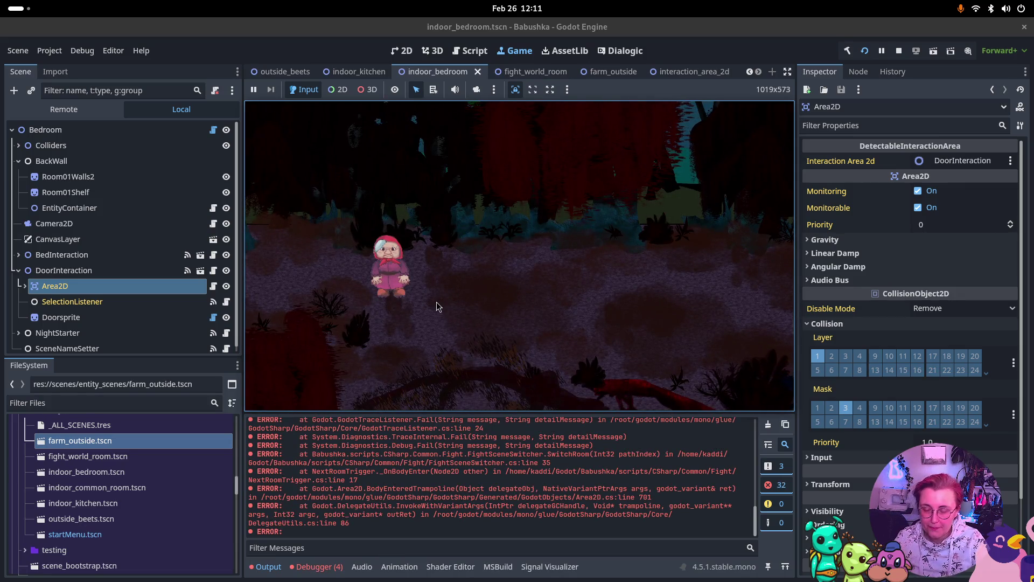
key("w")
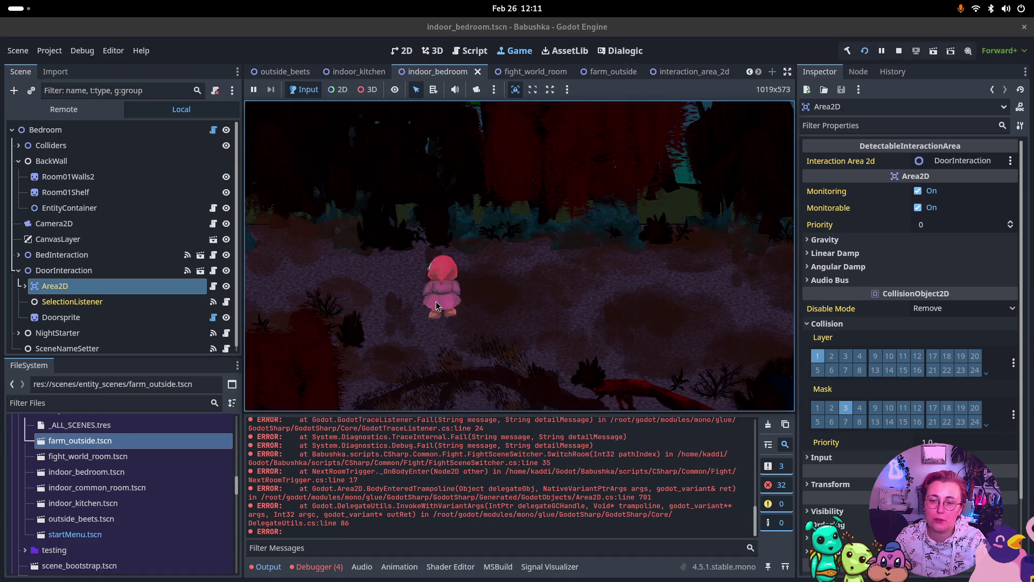
key("d")
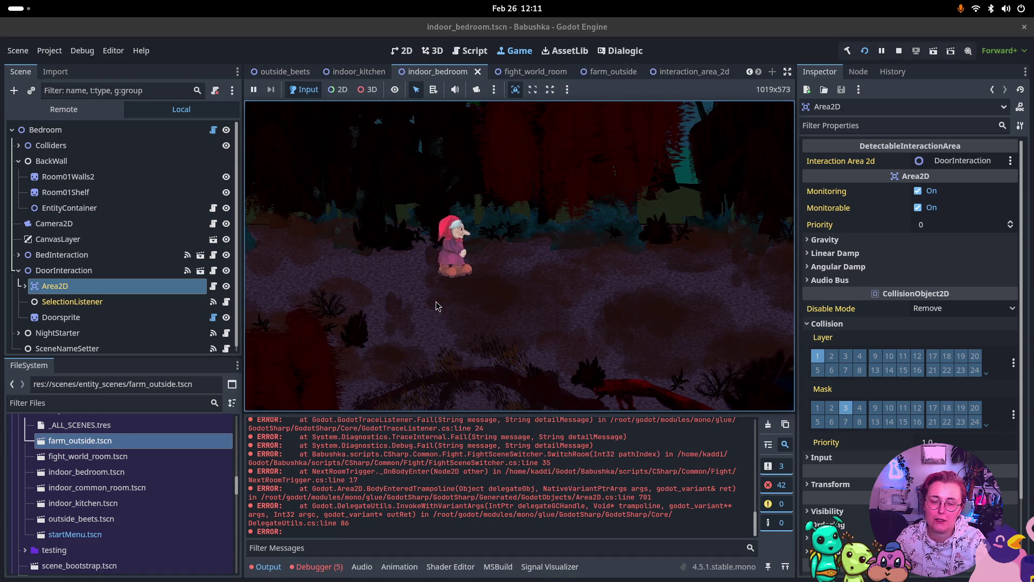
key("s")
key("d")
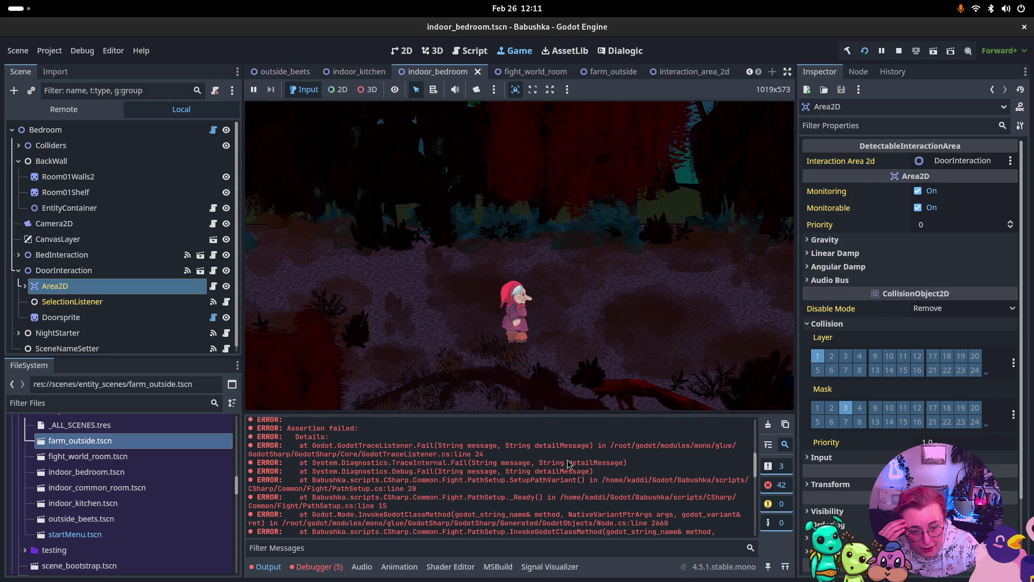
scroll(568, 463, "up", 2)
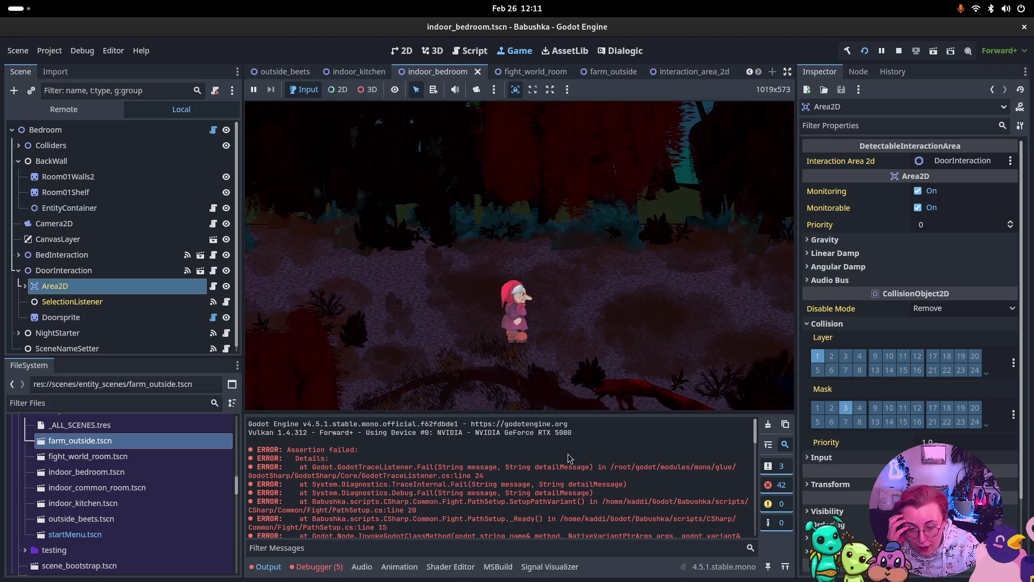
scroll(568, 453, "down", 2)
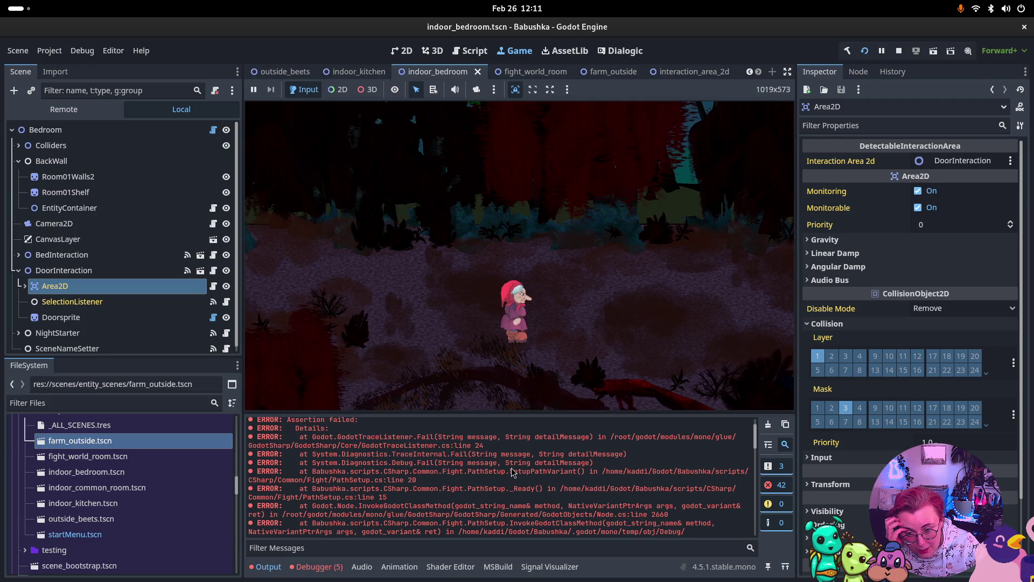
scroll(513, 473, "down", 4)
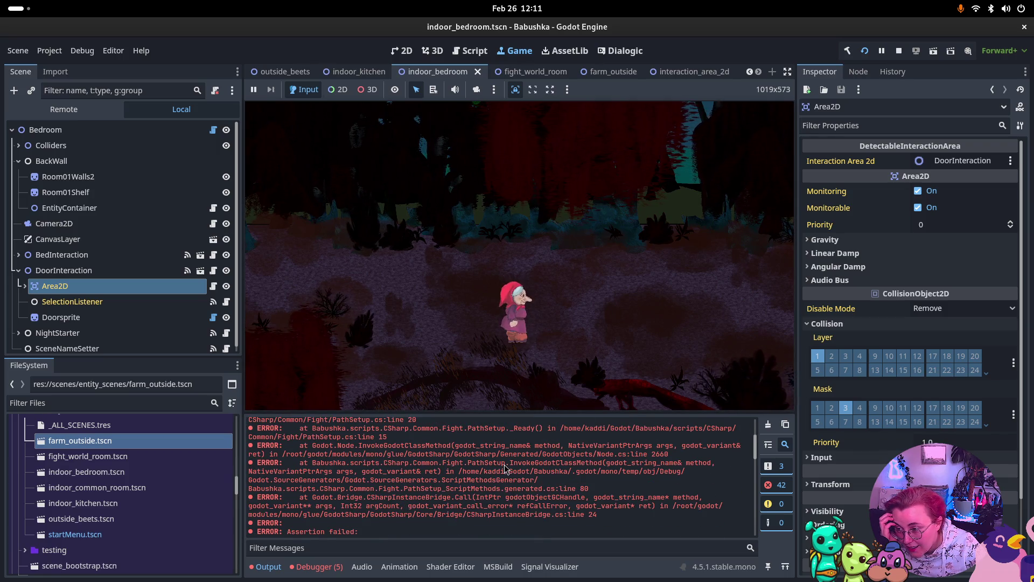
scroll(507, 470, "down", 2)
scroll(506, 469, "down", 2)
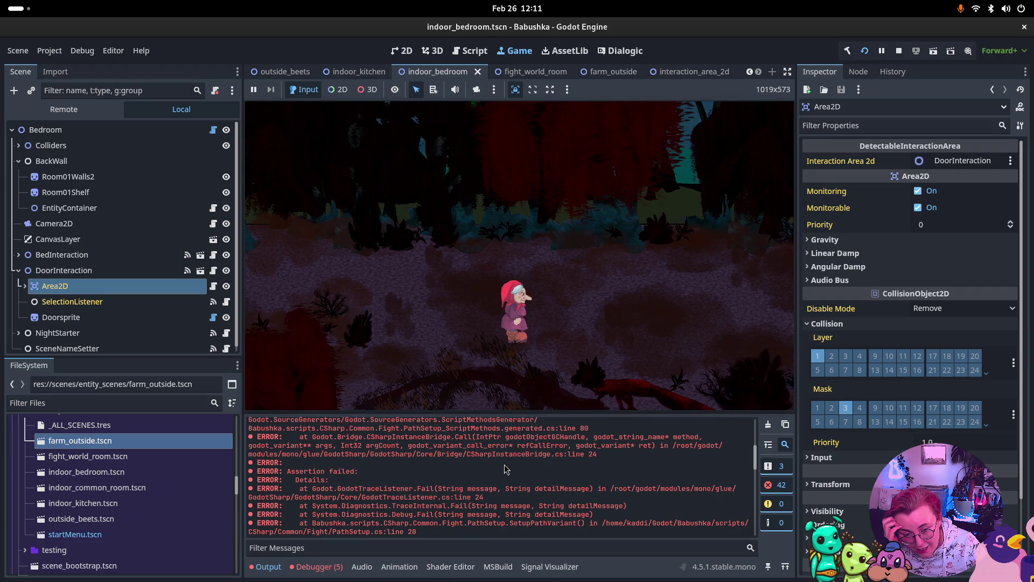
scroll(505, 468, "down", 5)
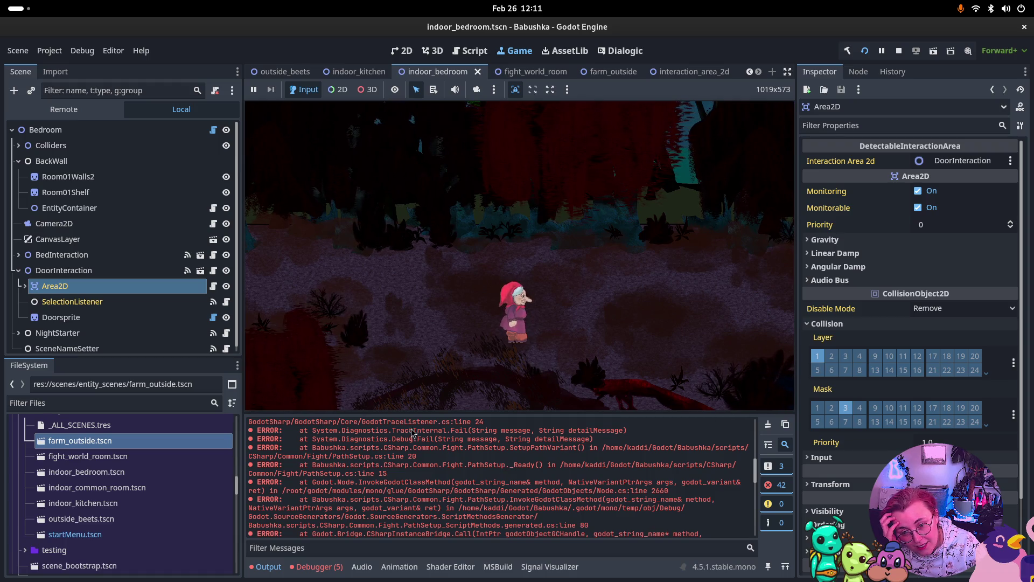
- Walk the character around with the arrow keys to retrigger the PathSetup errors
mouse_move(490, 285)
left_mouse_down()
mouse_move(446, 313)
mouse_move(399, 315)
left_mouse_up()
key("Left")
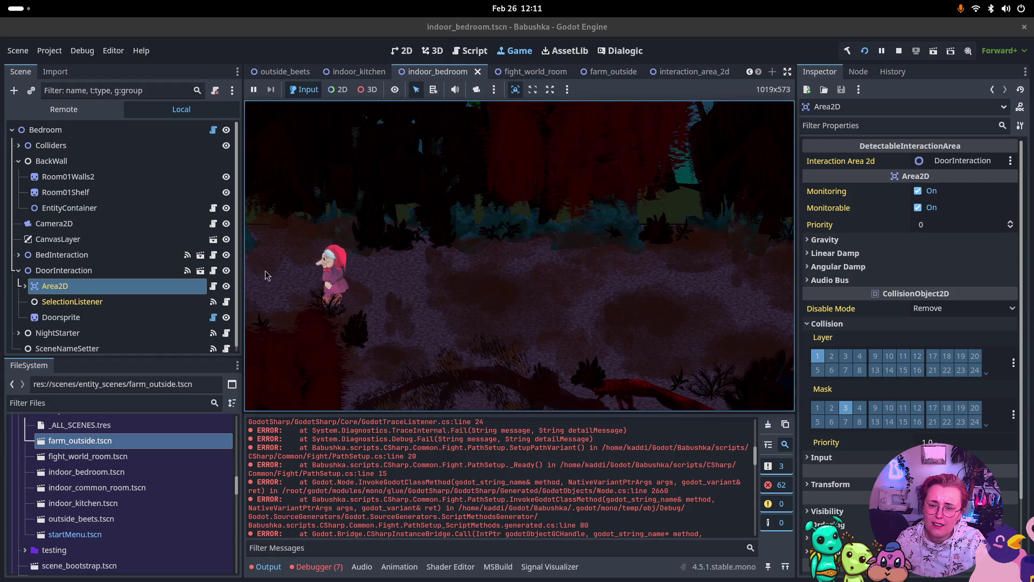
key("Up")
key("Down")
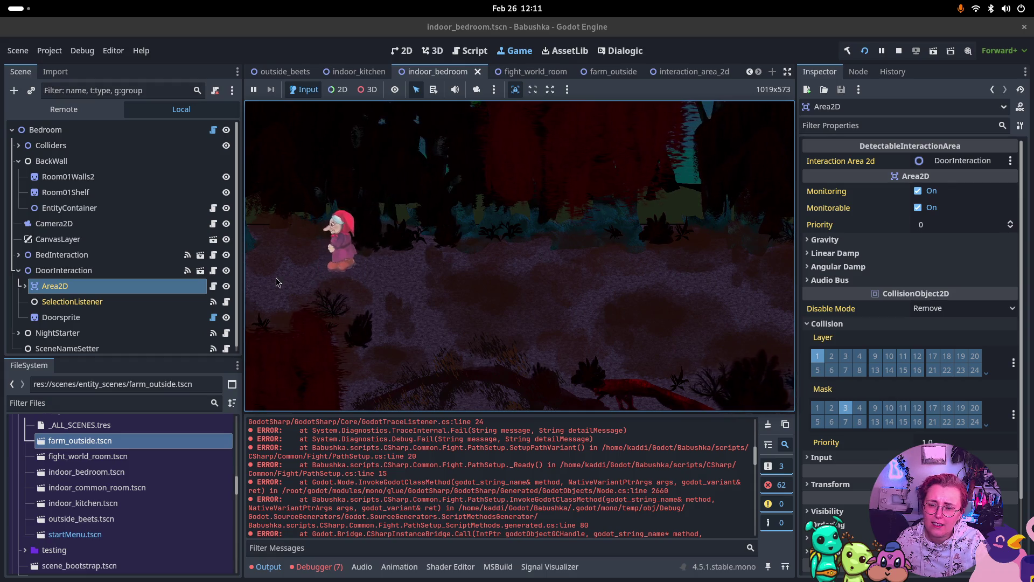
key("Right")
key("Down")
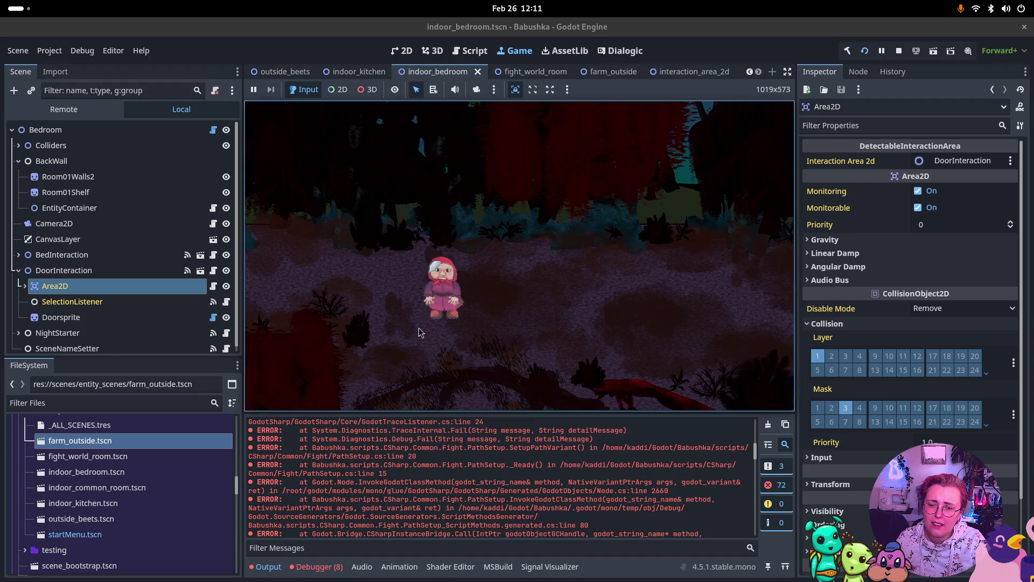
key("Right")
key("Up")
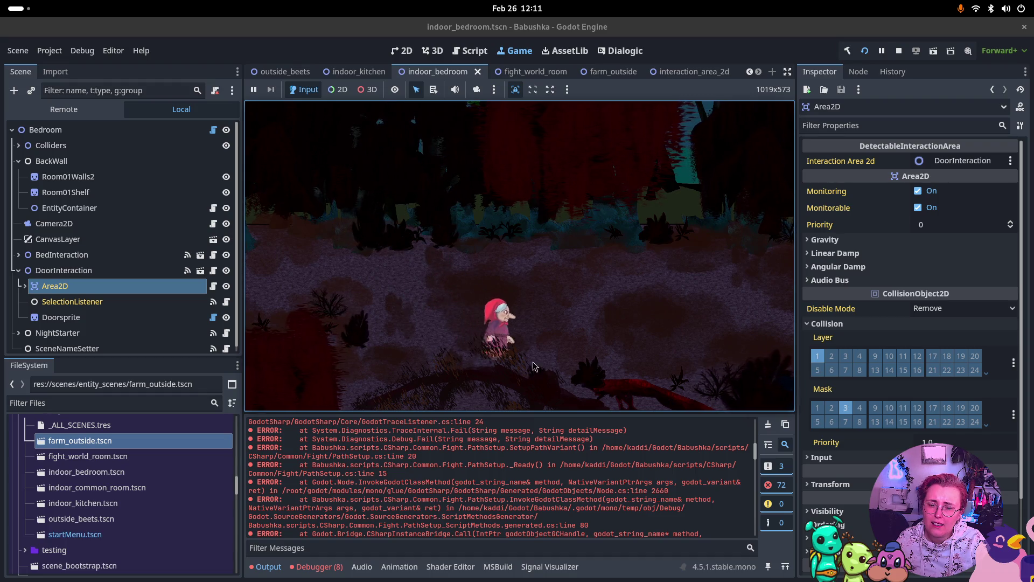
key("Left")
key("Down")
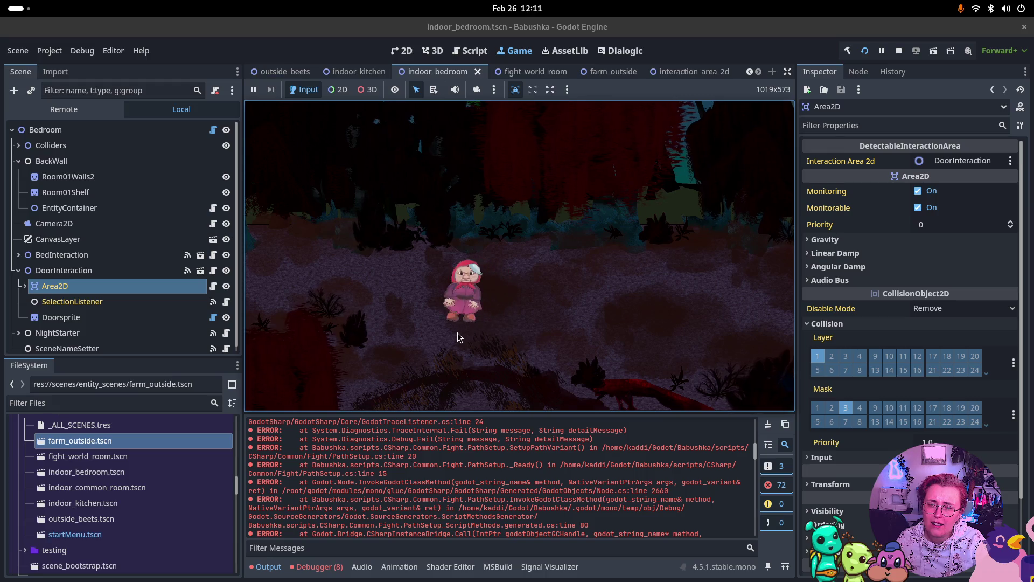
key("Right")
key("Up")
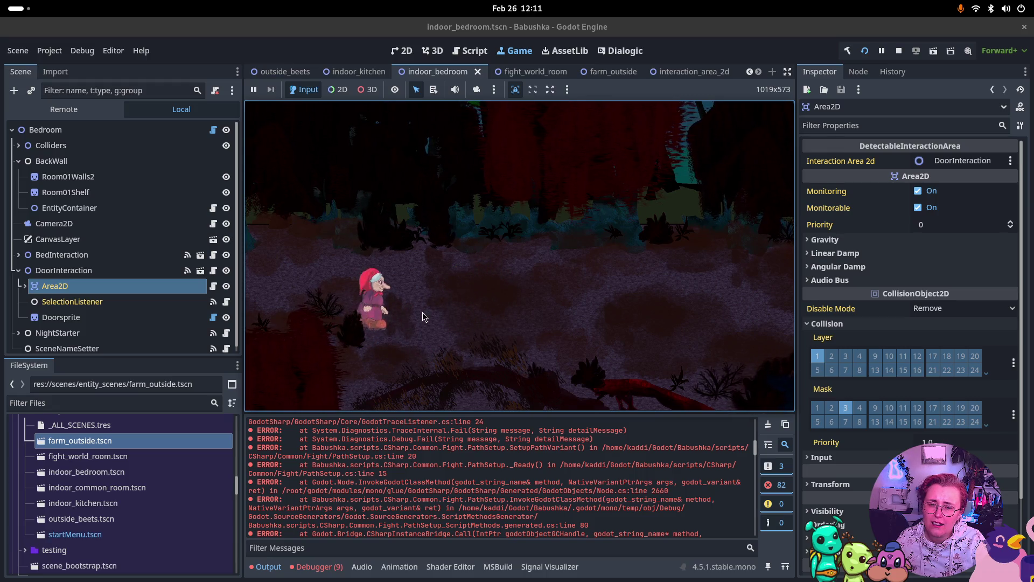
key("Right")
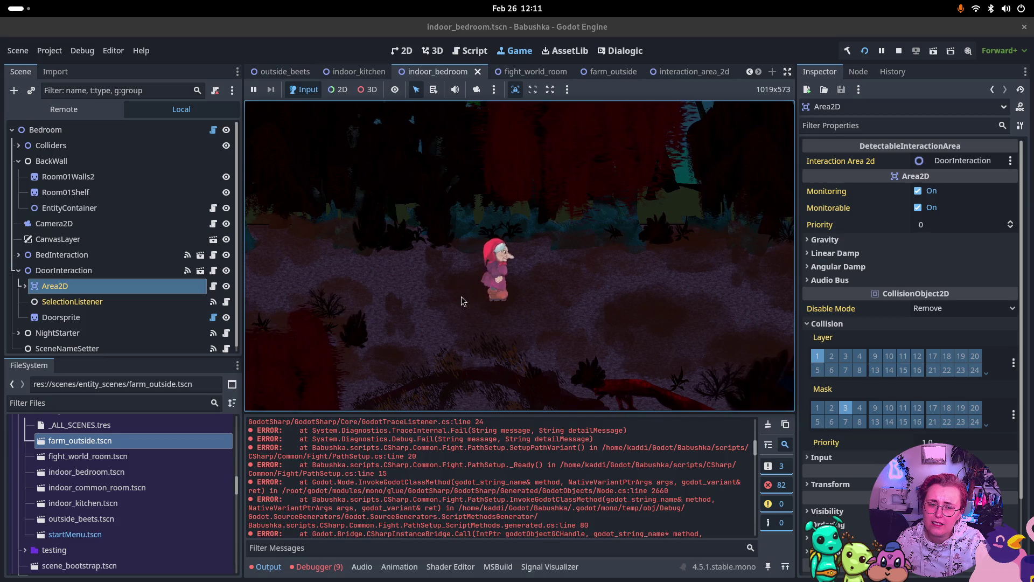
key("Down")
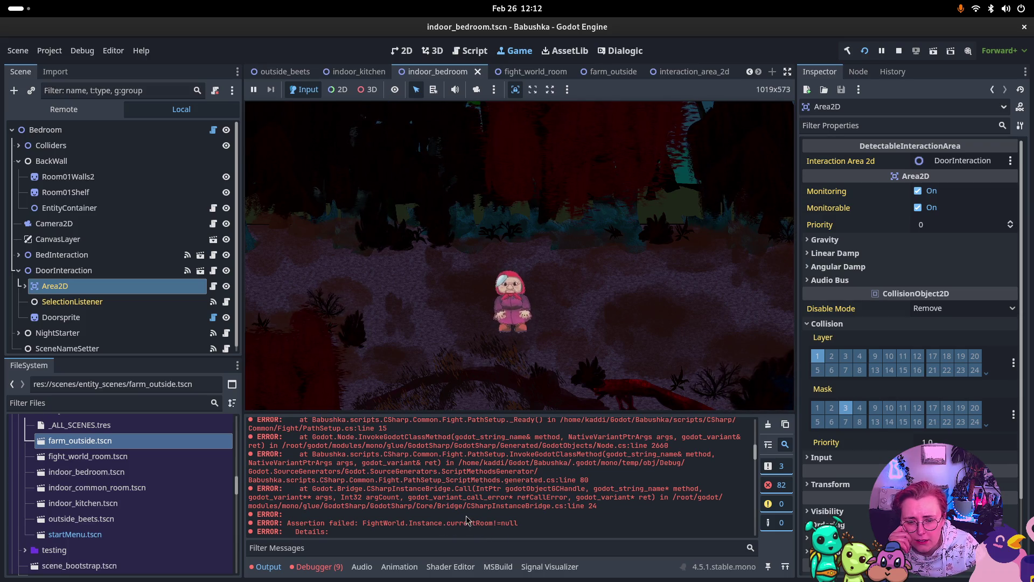
scroll(484, 531, "down", 1)
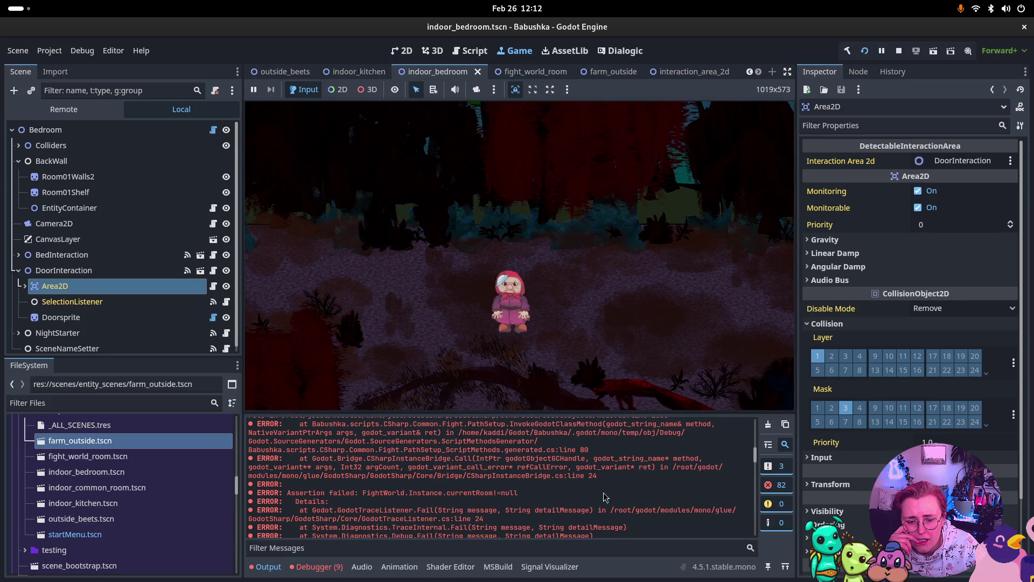
scroll(579, 488, "down", 2)
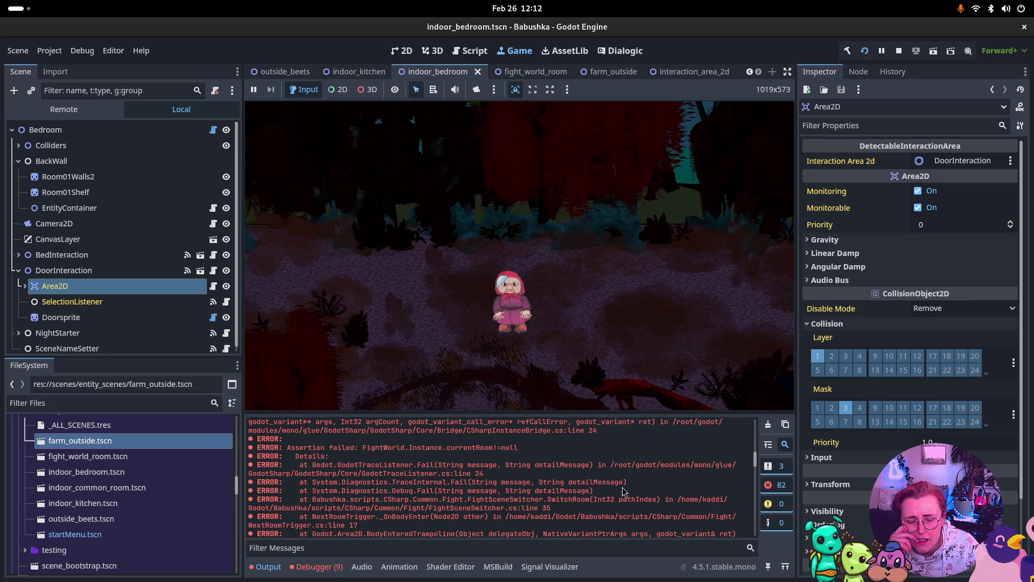
scroll(623, 491, "down", 1)
scroll(623, 491, "down", 1)
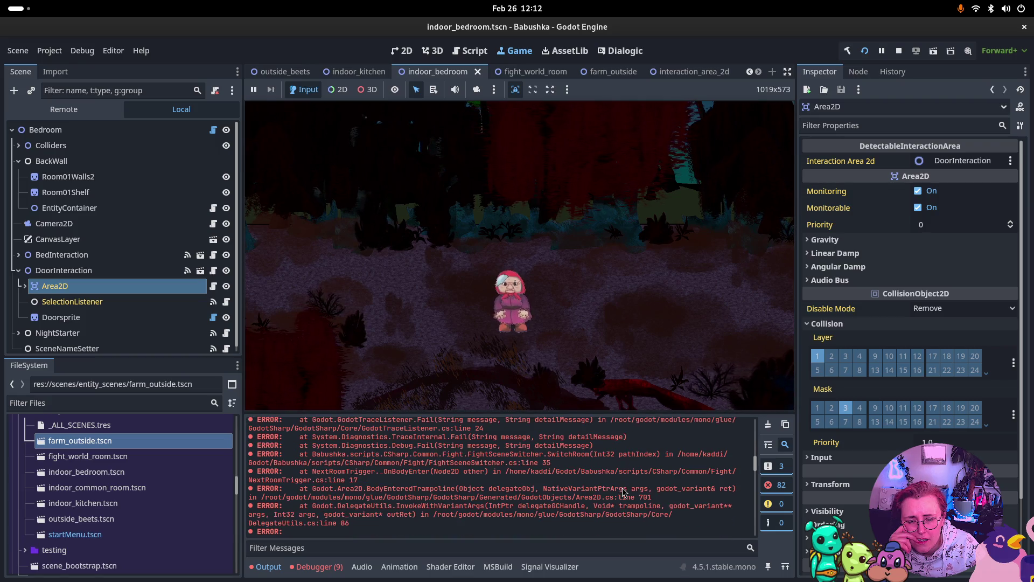
scroll(623, 491, "down", 3)
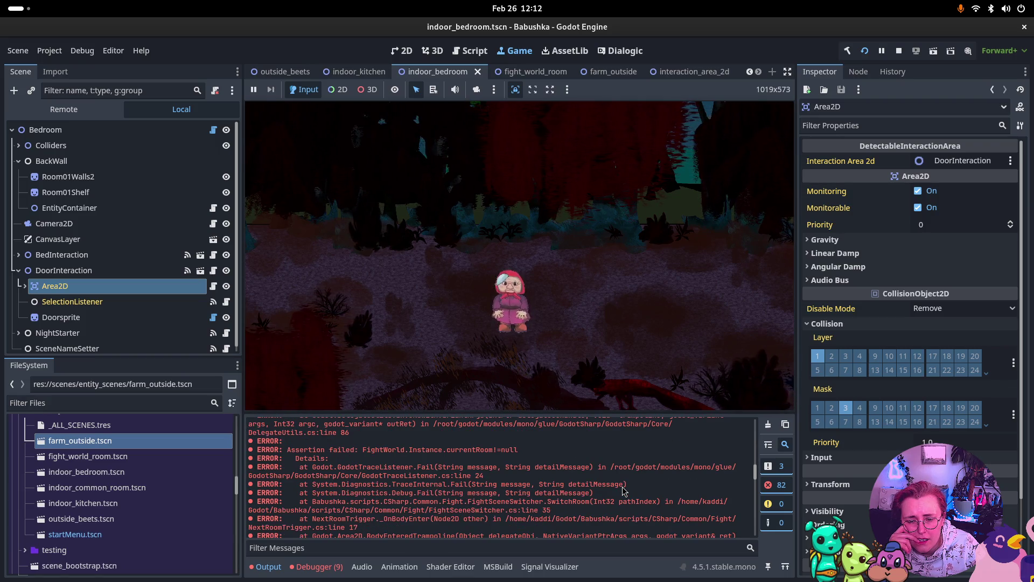
scroll(623, 491, "down", 2)
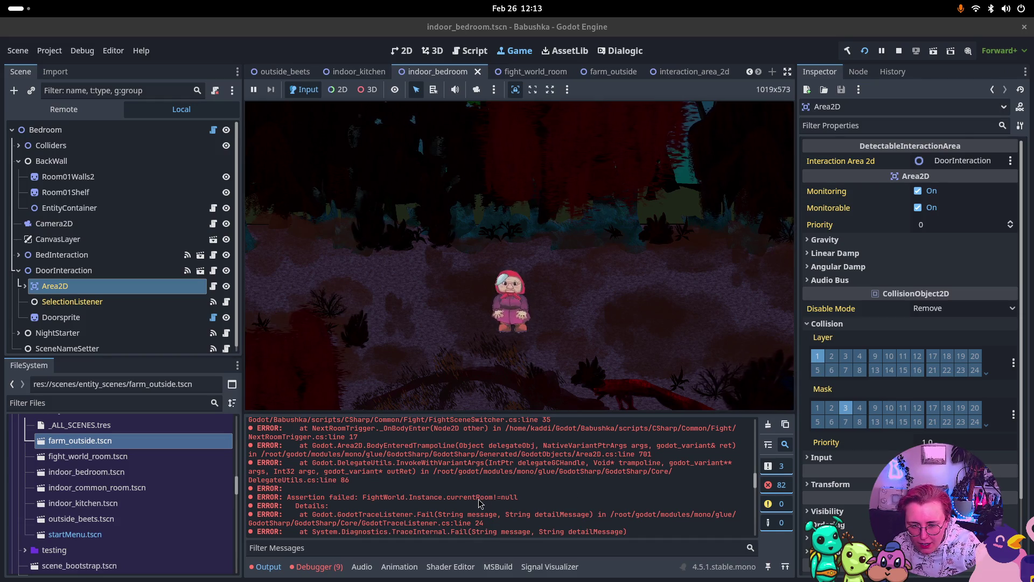
scroll(476, 503, "down", 5)
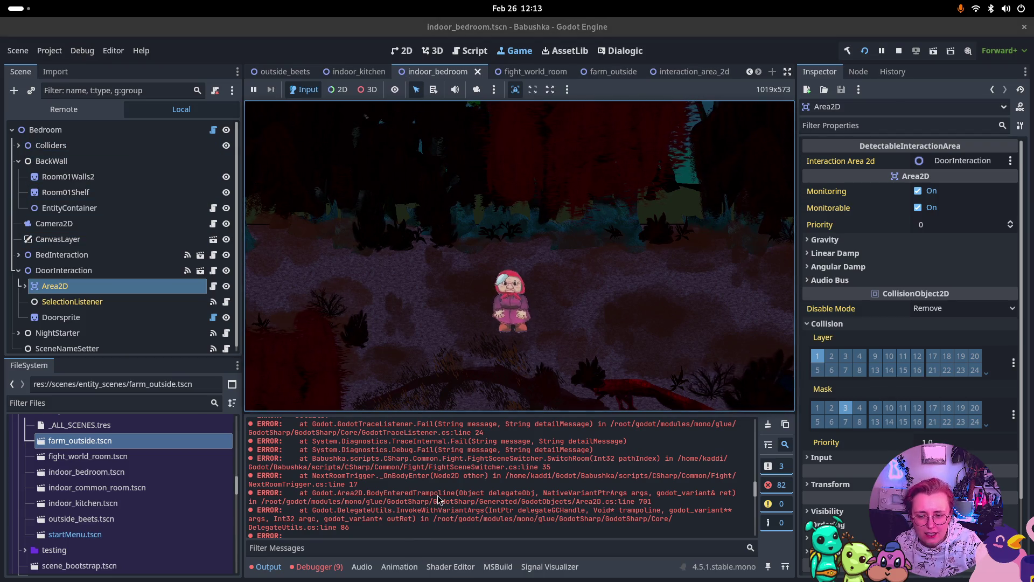
scroll(438, 500, "down", 4)
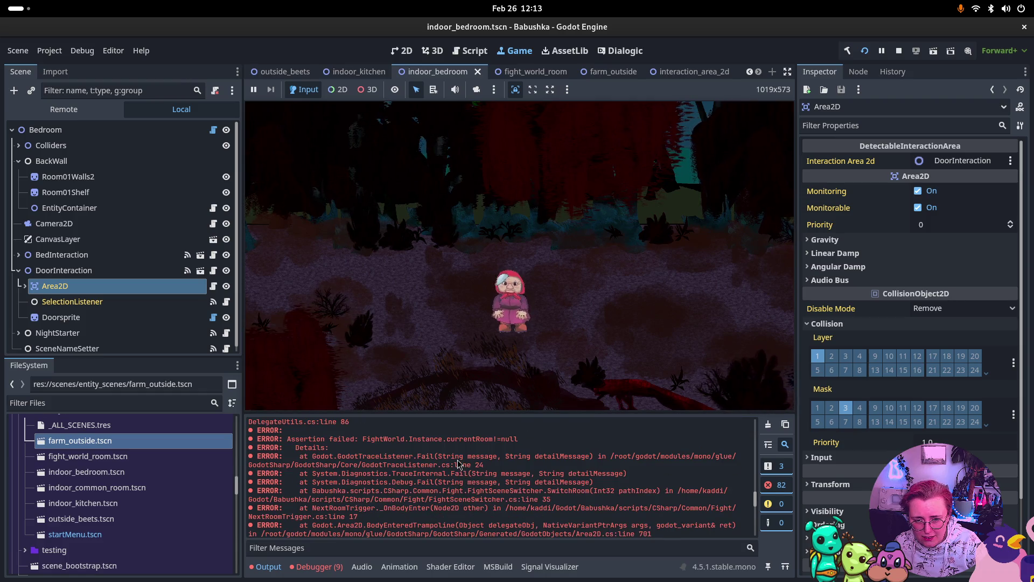
scroll(684, 476, "down", 3)
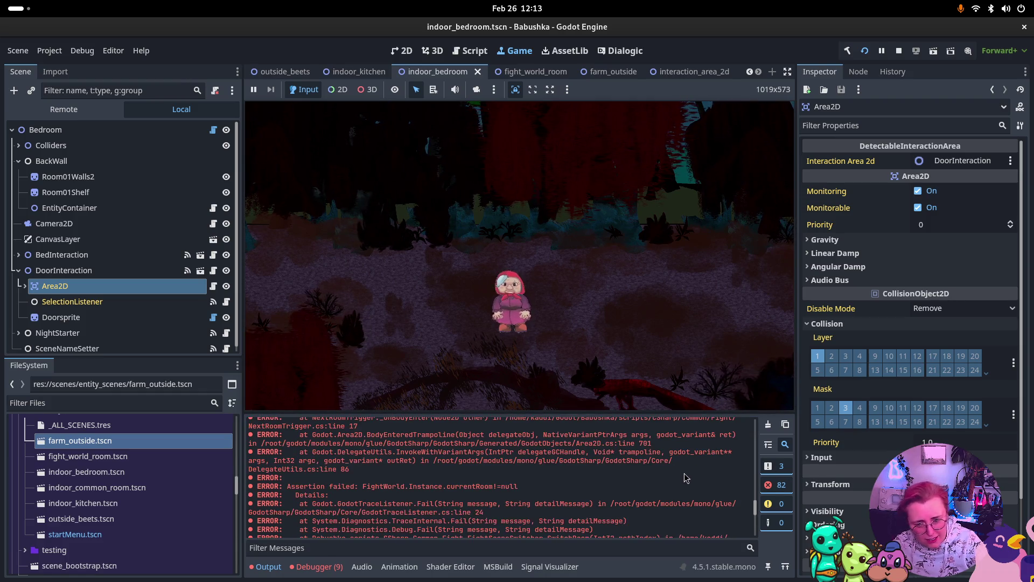
left_click(608, 408)
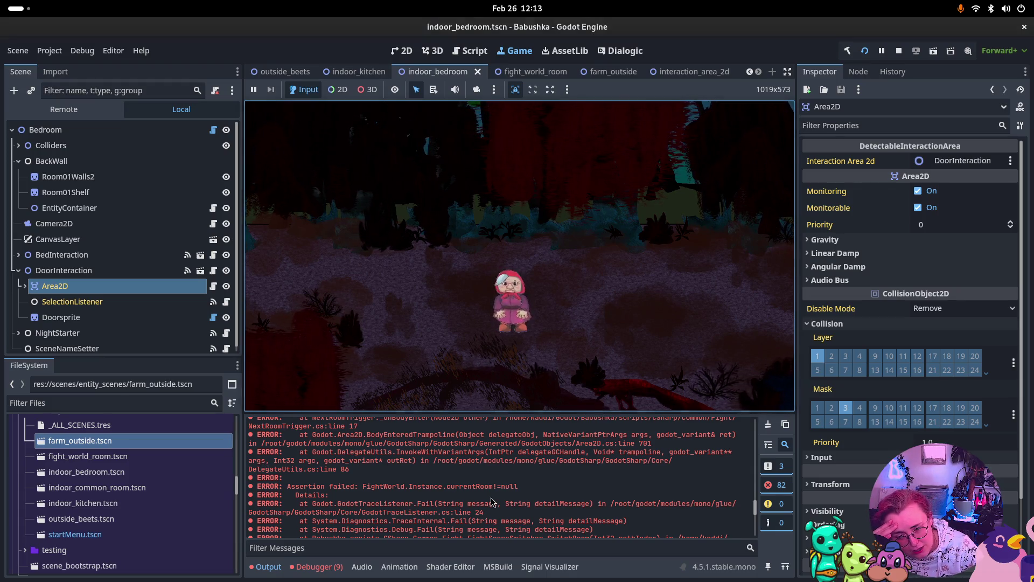
scroll(501, 493, "down", 2)
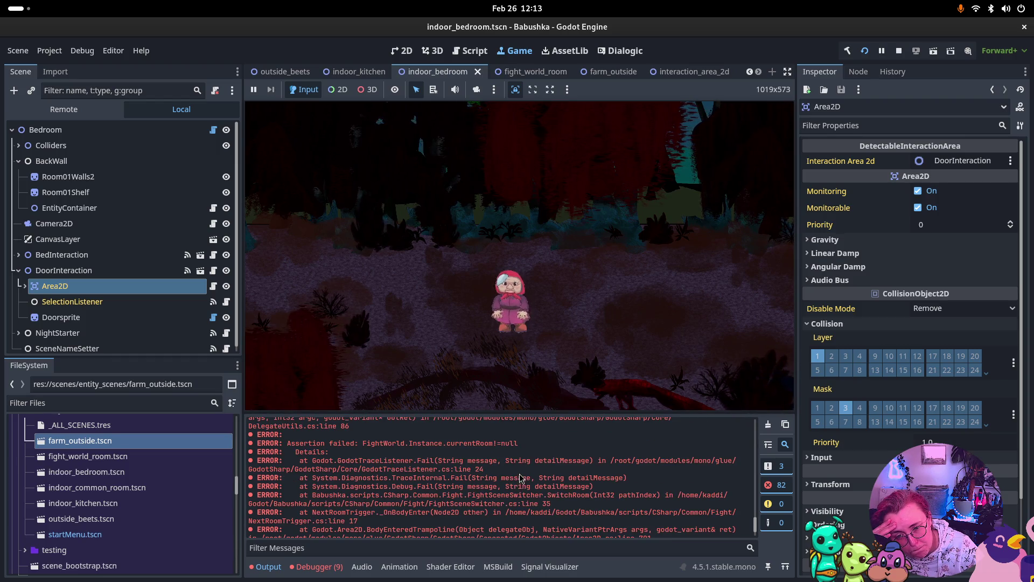
scroll(520, 476, "down", 1)
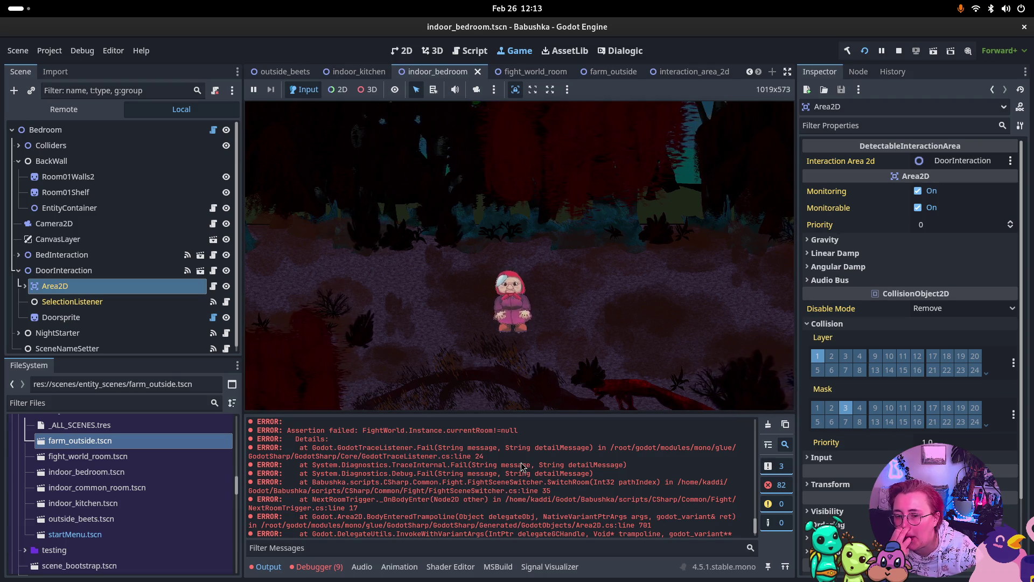
- Switch from Godot to the Rider window through the window overview
key("super")
key("Left")
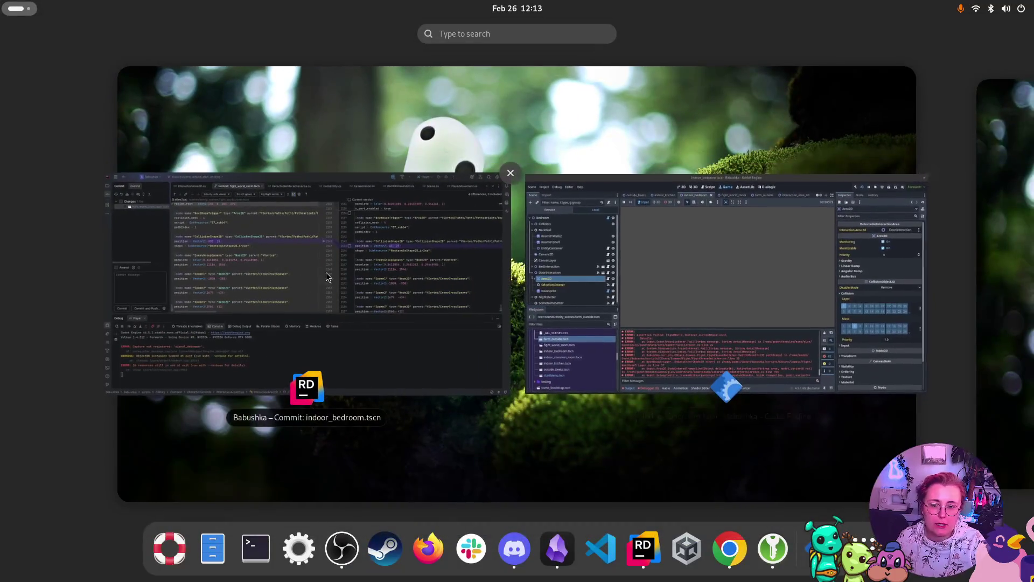
key("Return")
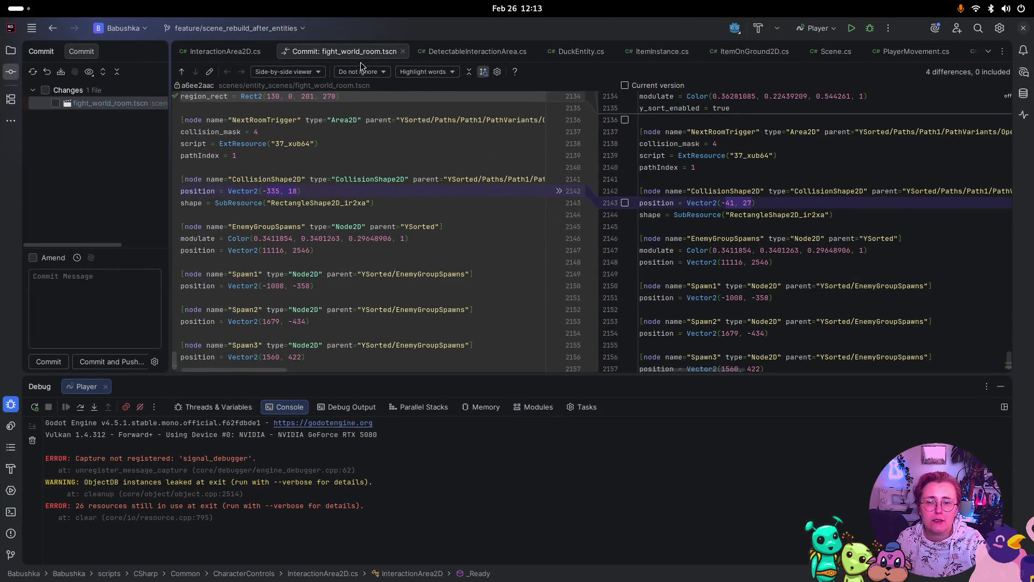
- Close the fight_world_room.tscn diff, search 'fight' for FightWorld.cs, then return to Godot
left_click(404, 52)
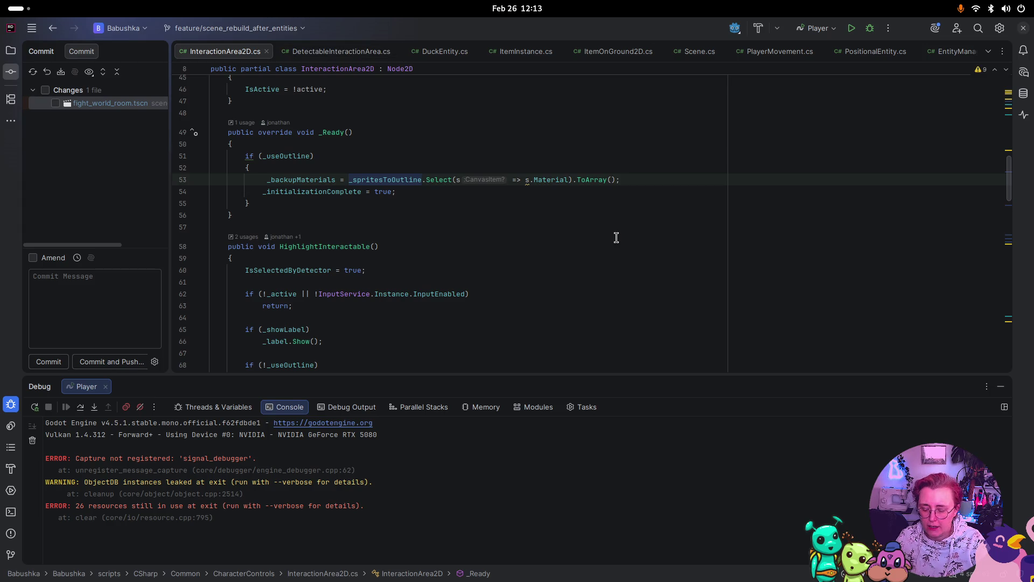
key("shift")
key("shift")
type("fight")
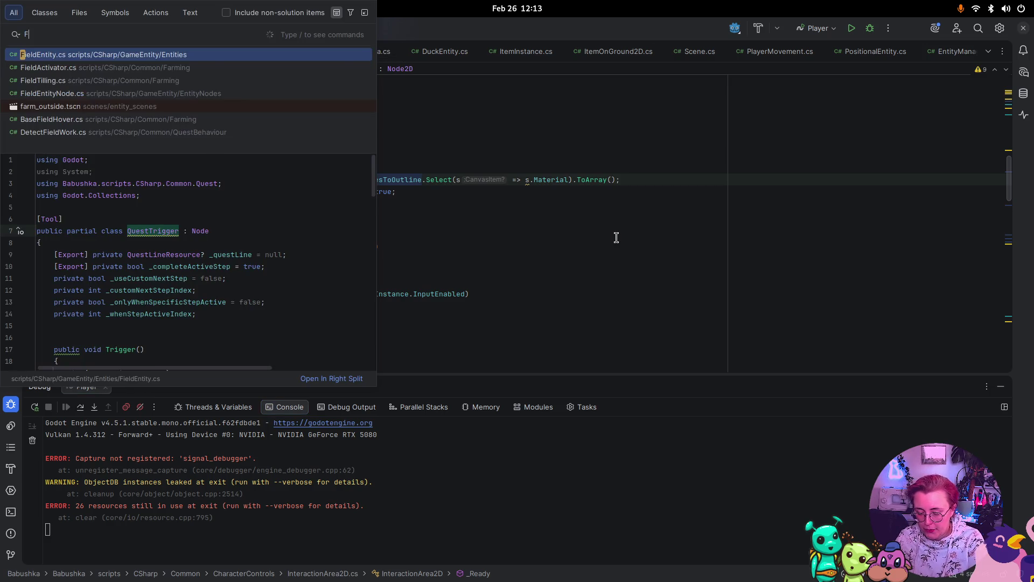
key("Escape")
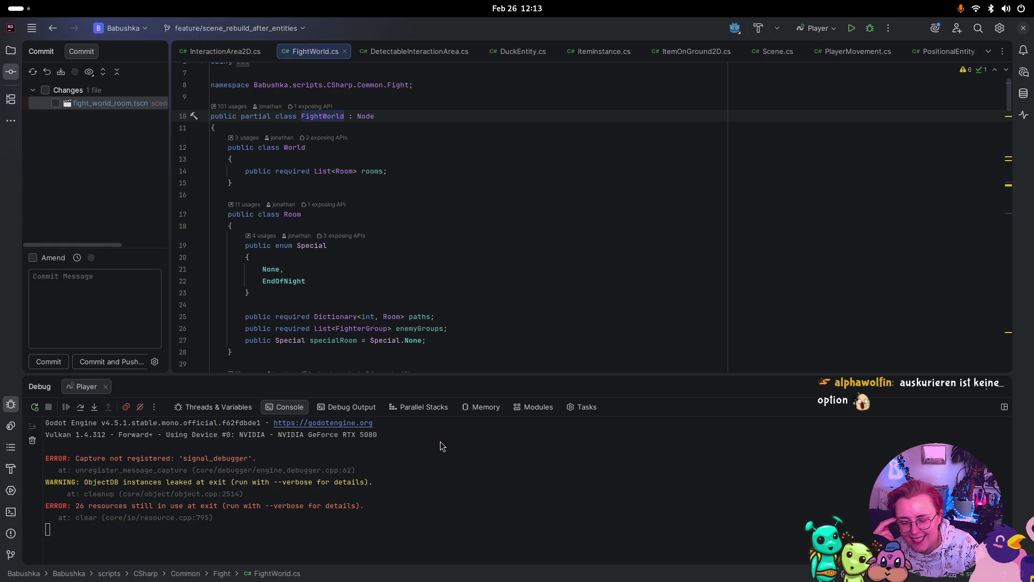
key("super")
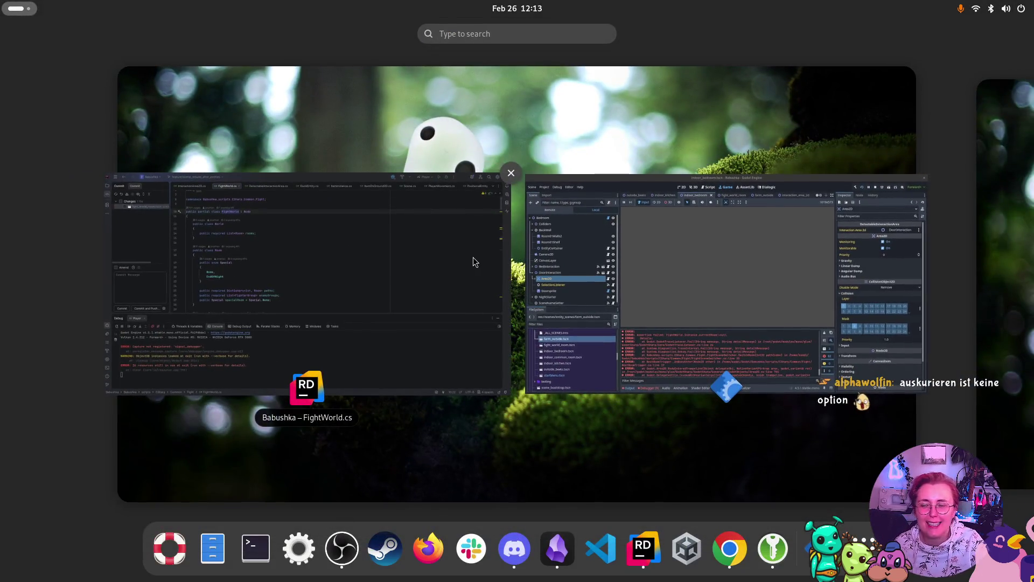
left_click(681, 278)
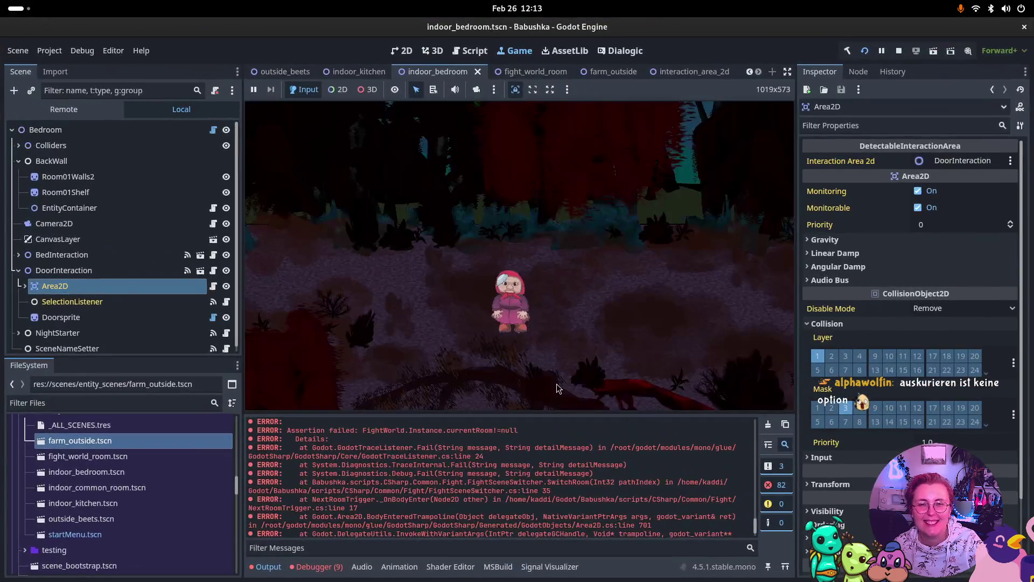
- Stop the running game so Godot returns to the indoor_bedroom scene
left_click(900, 53)
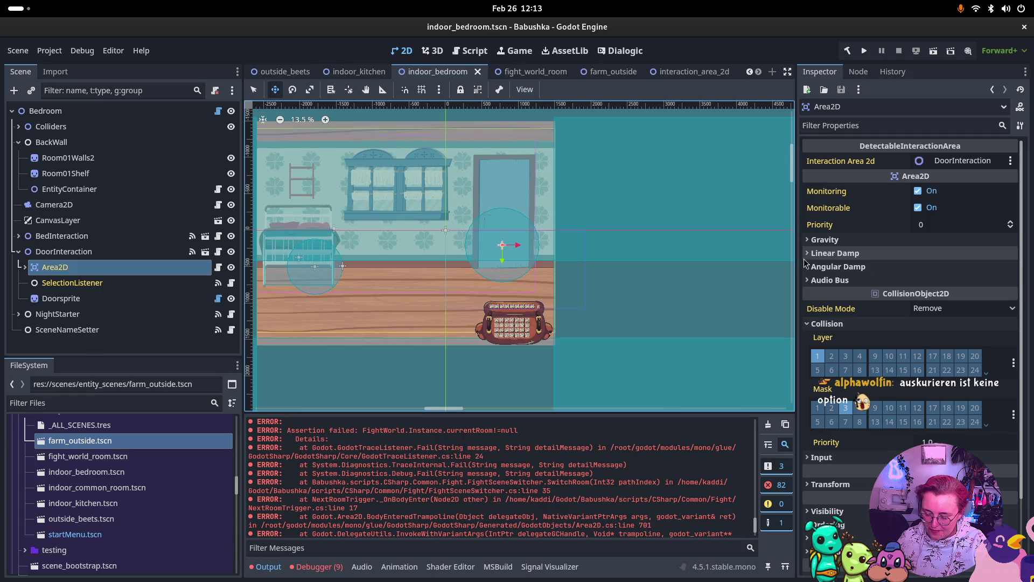
key("super")
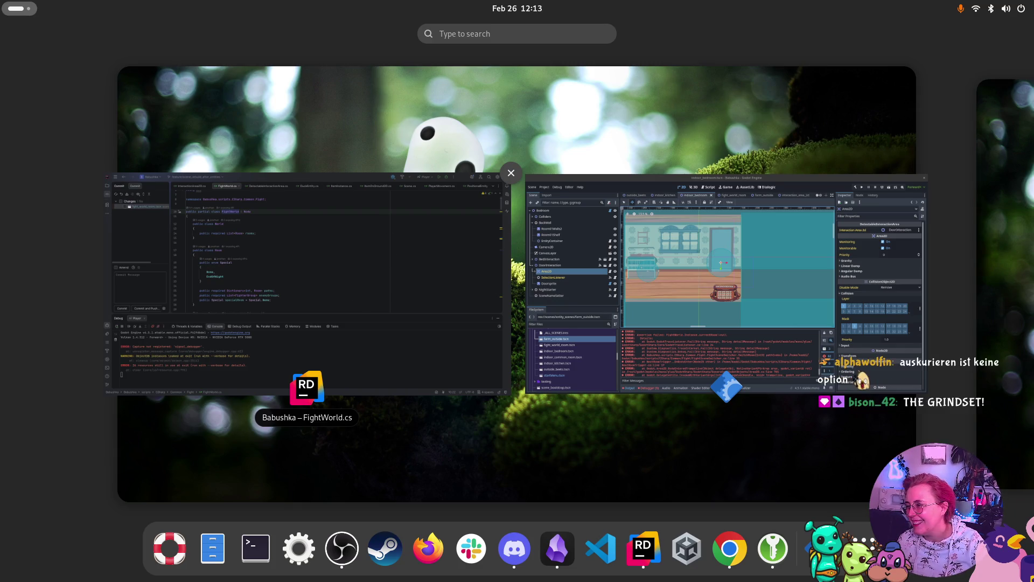
key("super")
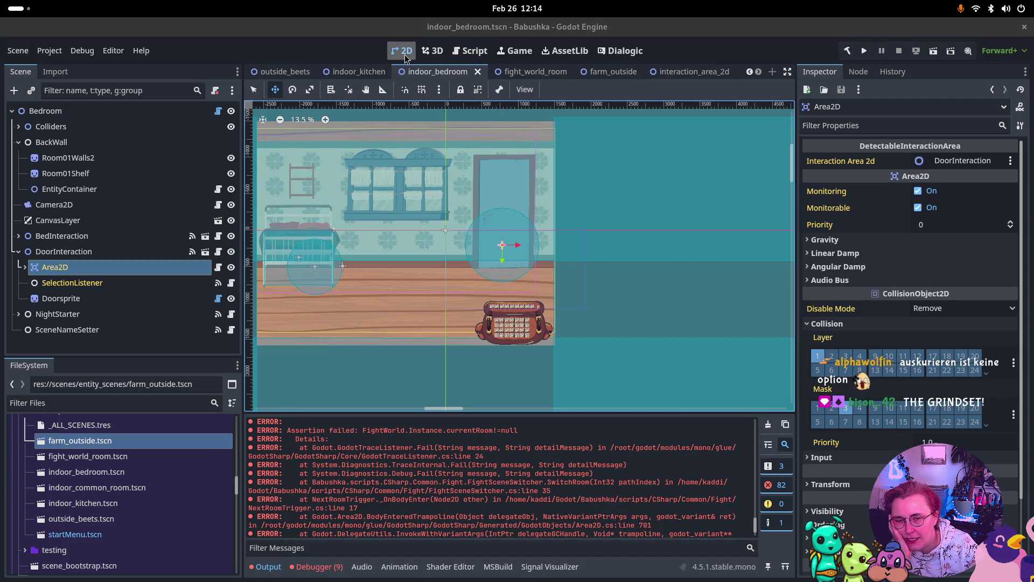
mouse_move(0, 1)
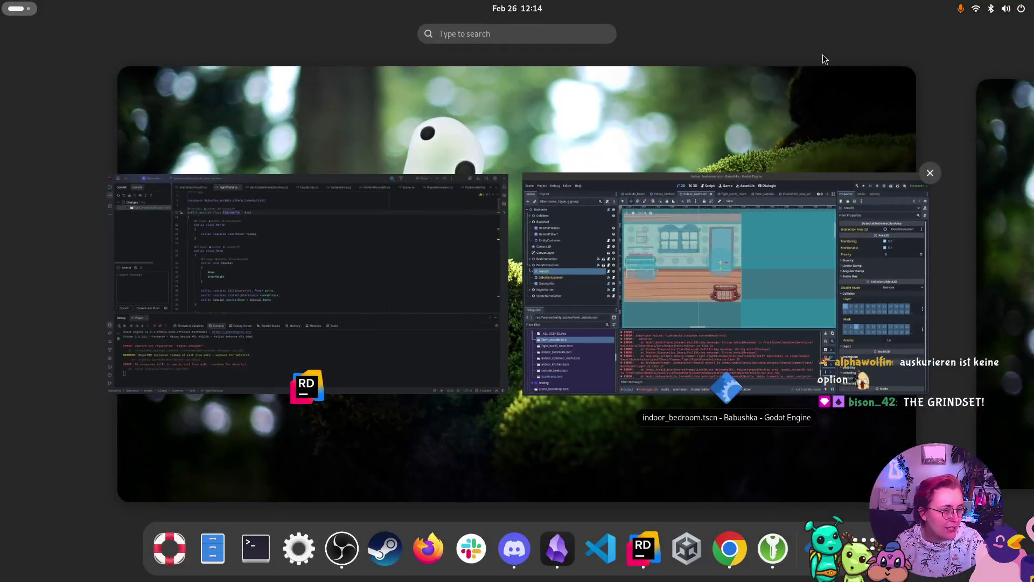
- Close the StreamerFlowers menu window, keeping the flower overlay along the screen bottom
key("Escape")
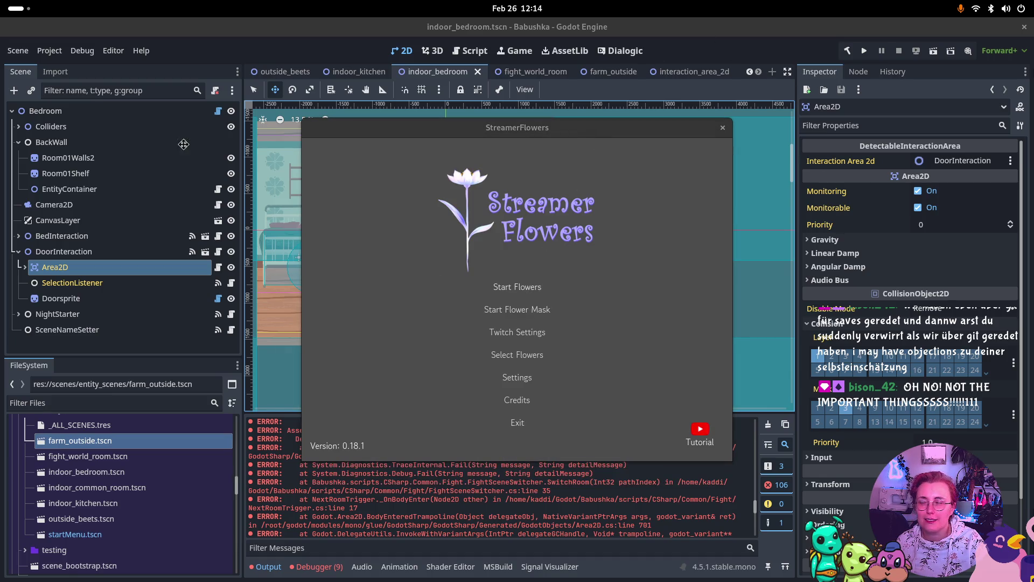
left_click(723, 127)
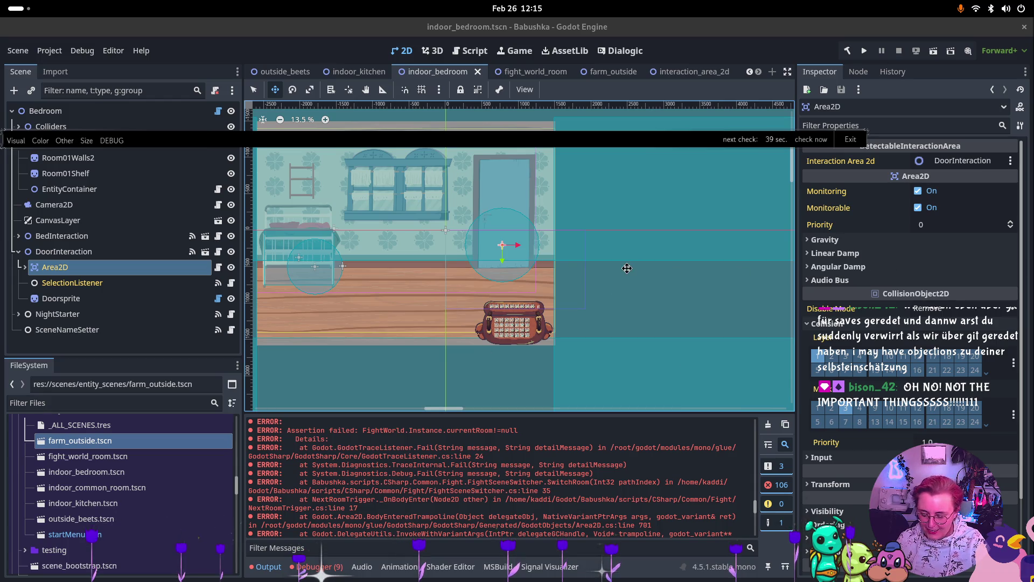
key("super")
key("super")
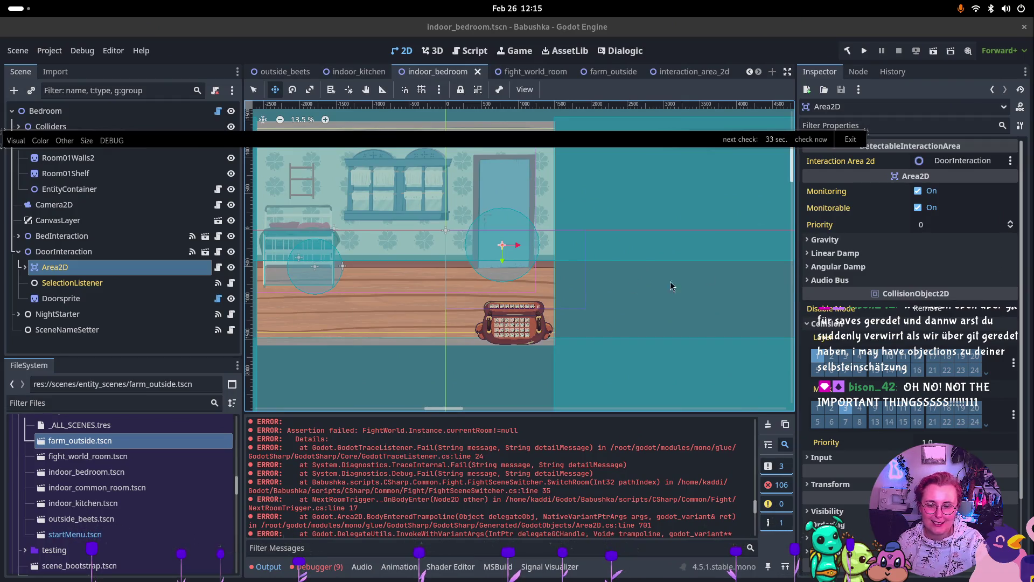
key("super")
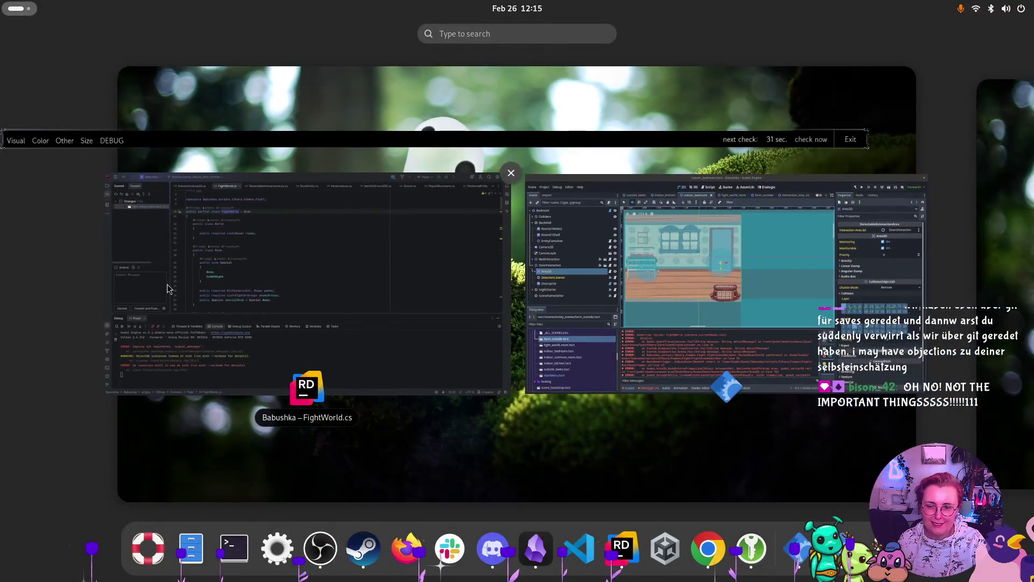
- Switch to Rider and review FightWorld.cs with its nested World and Room classes
left_click(168, 287)
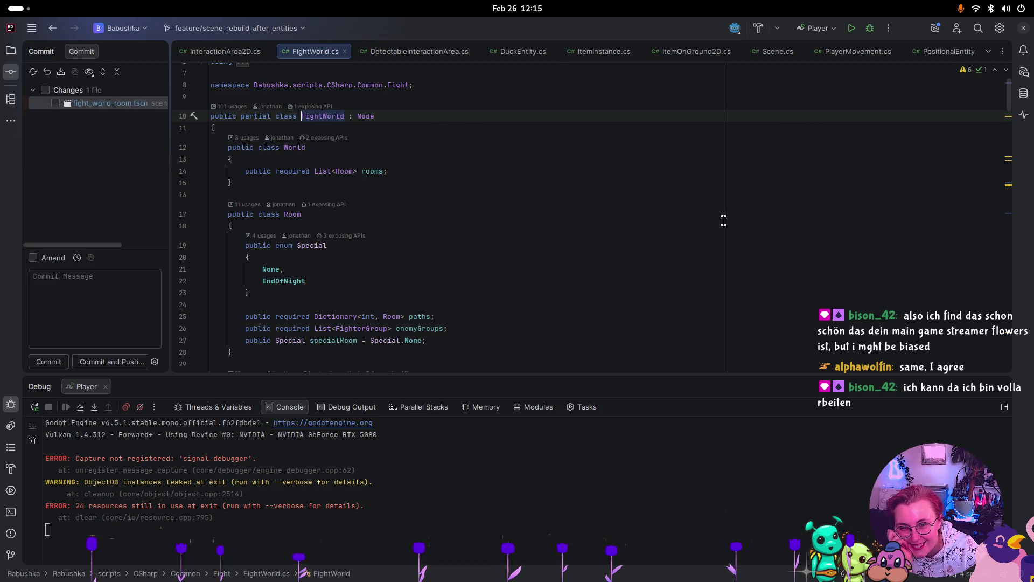
scroll(534, 216, "down", 3)
scroll(538, 223, "up", 3)
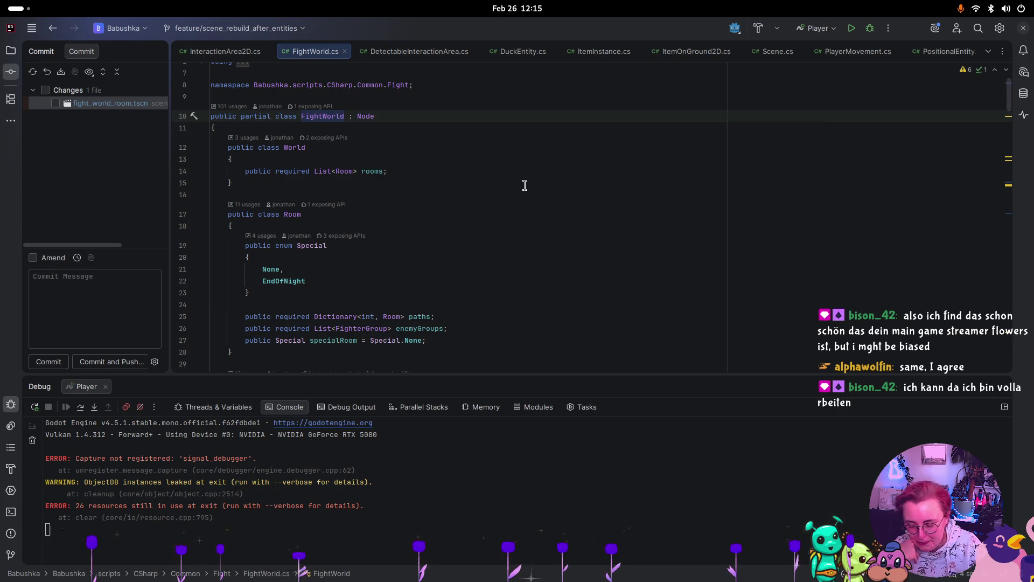
key("super")
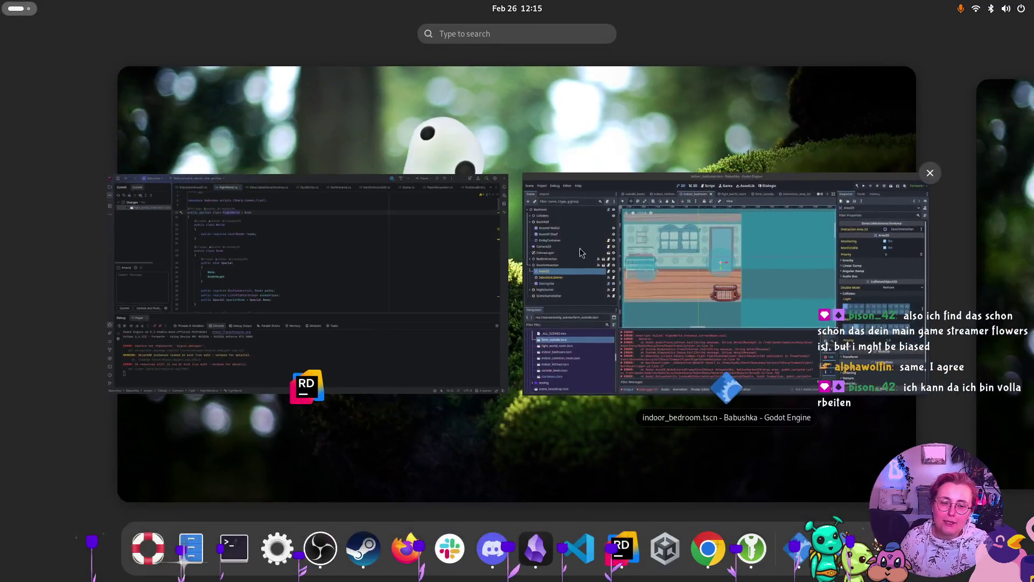
- Open the fight_world_room scene with its tree collapsed to top-level nodes
left_click(641, 195)
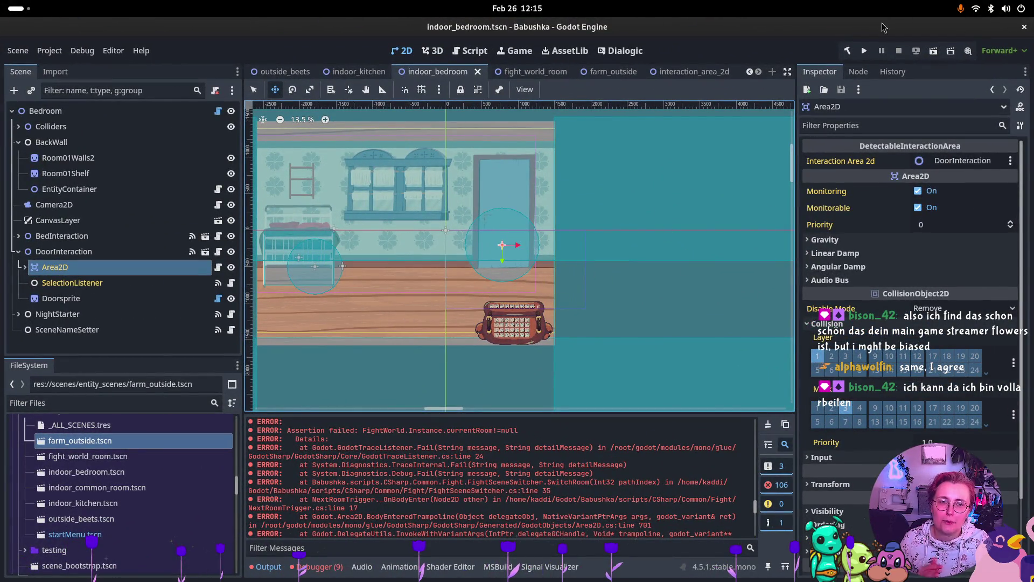
left_click(530, 72)
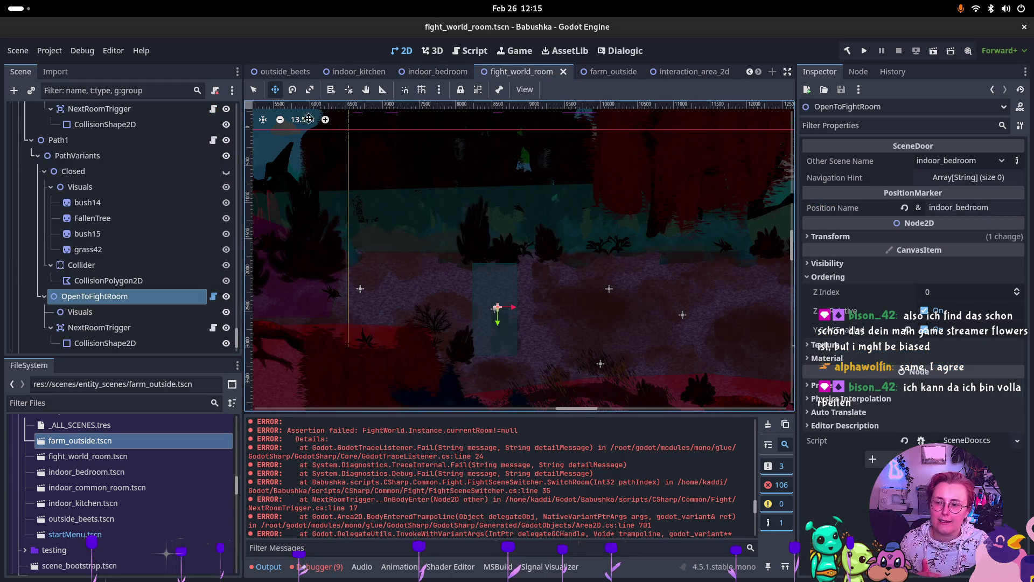
scroll(94, 169, "down", 2)
scroll(94, 168, "up", 10)
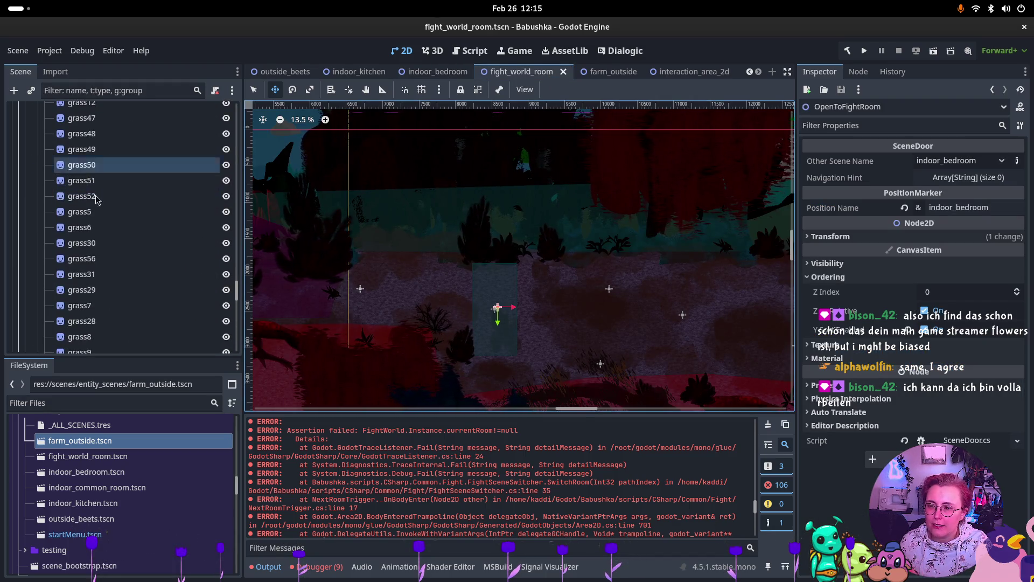
scroll(64, 239, "up", 5)
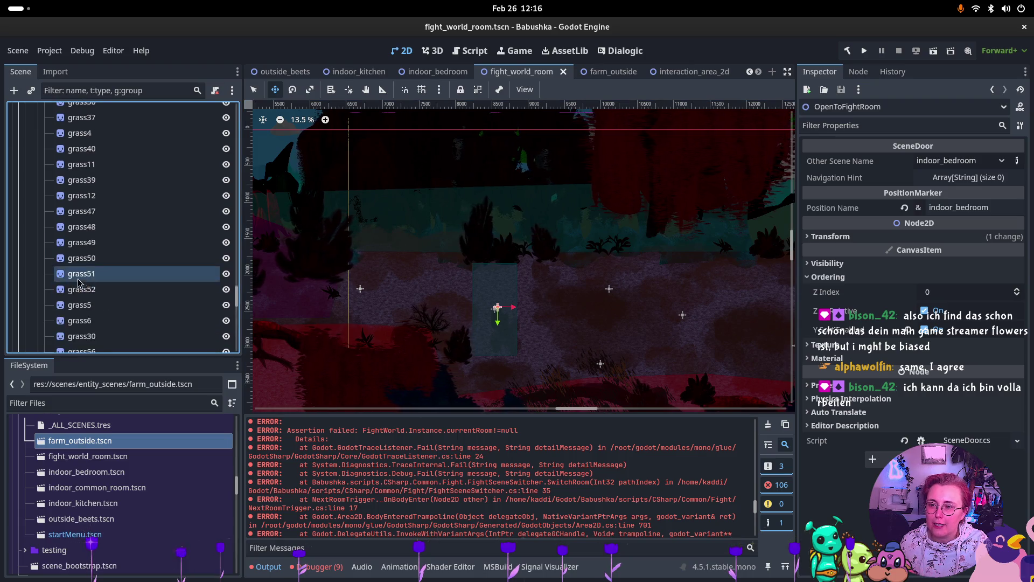
scroll(64, 239, "up", 8)
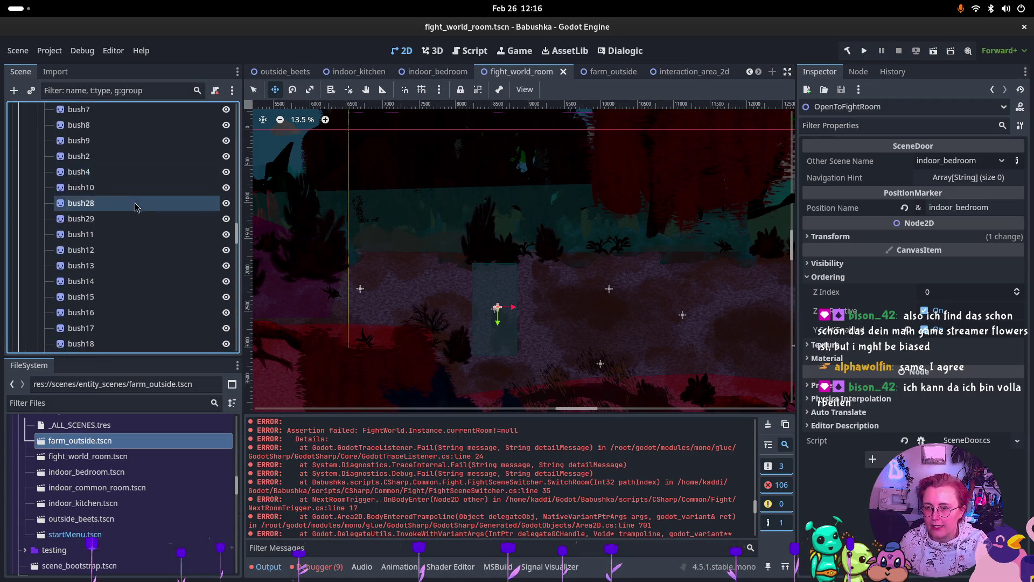
scroll(218, 243, "up", 10)
scroll(161, 177, "up", 10)
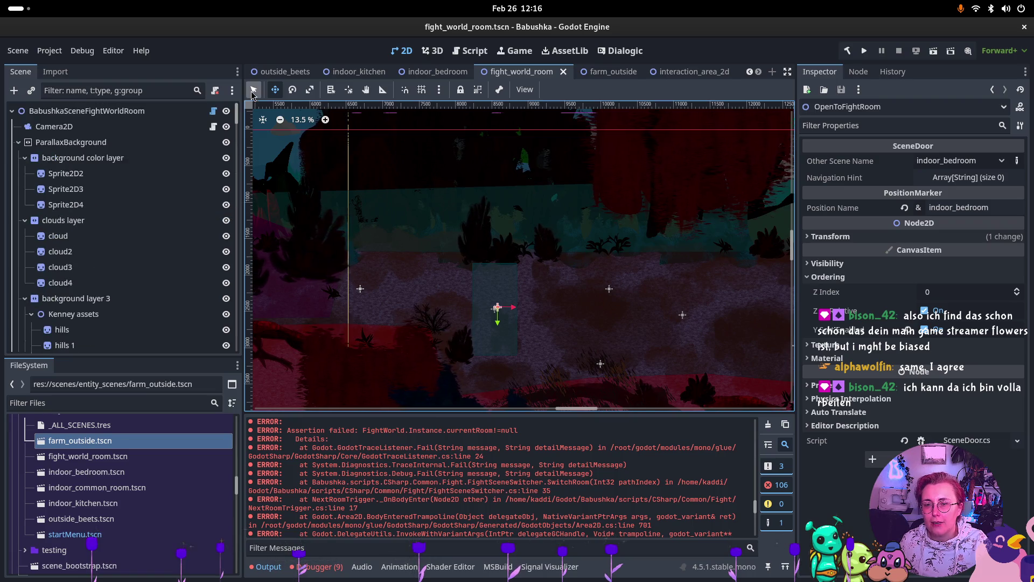
left_click(11, 111, "shift")
left_click(12, 112)
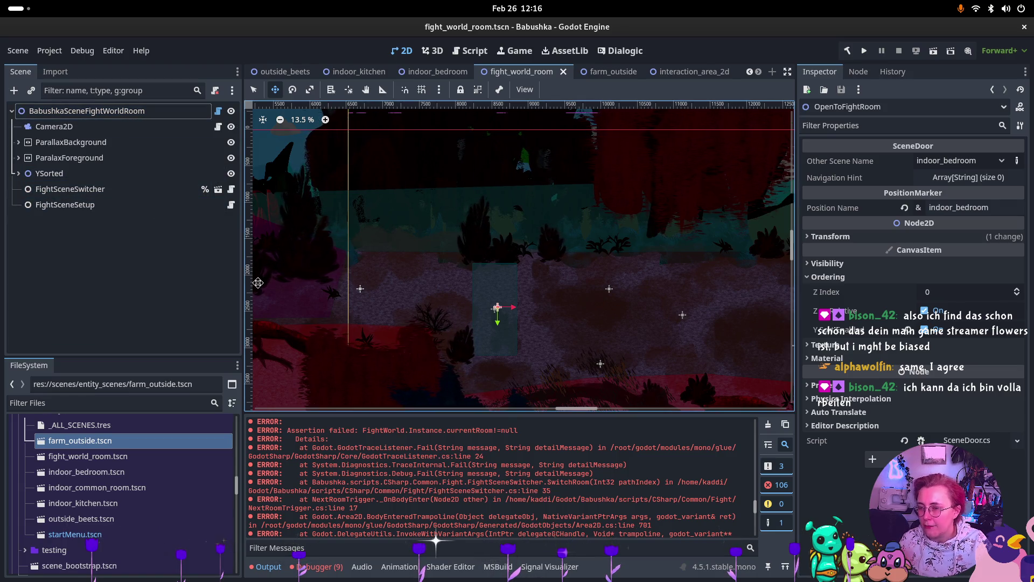
- Open FightSceneSetup's script, then inspect the FightSceneSwitcher node's properties
left_click(95, 206)
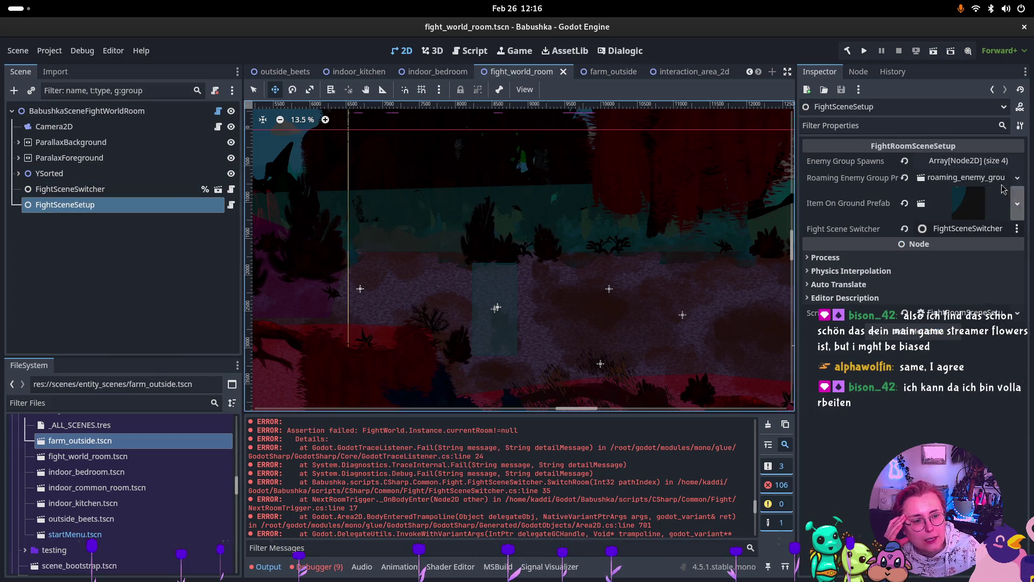
left_click(984, 318)
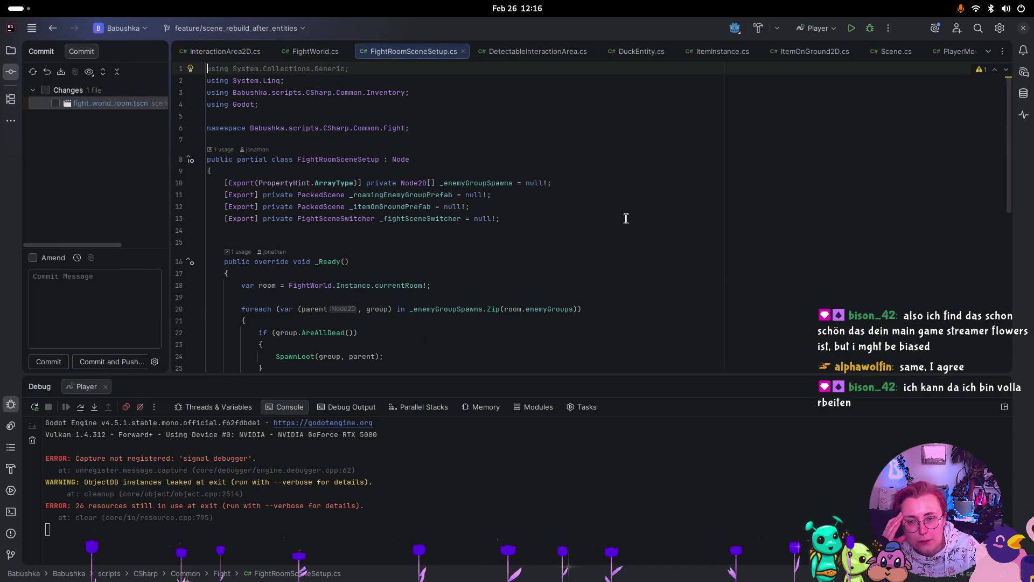
key("super")
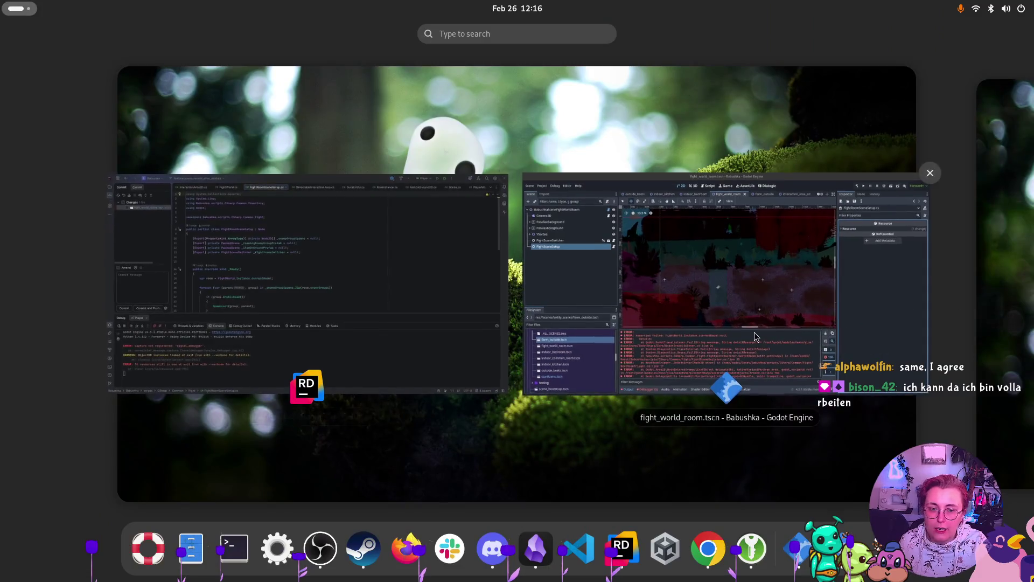
left_click(754, 332)
left_click(125, 188)
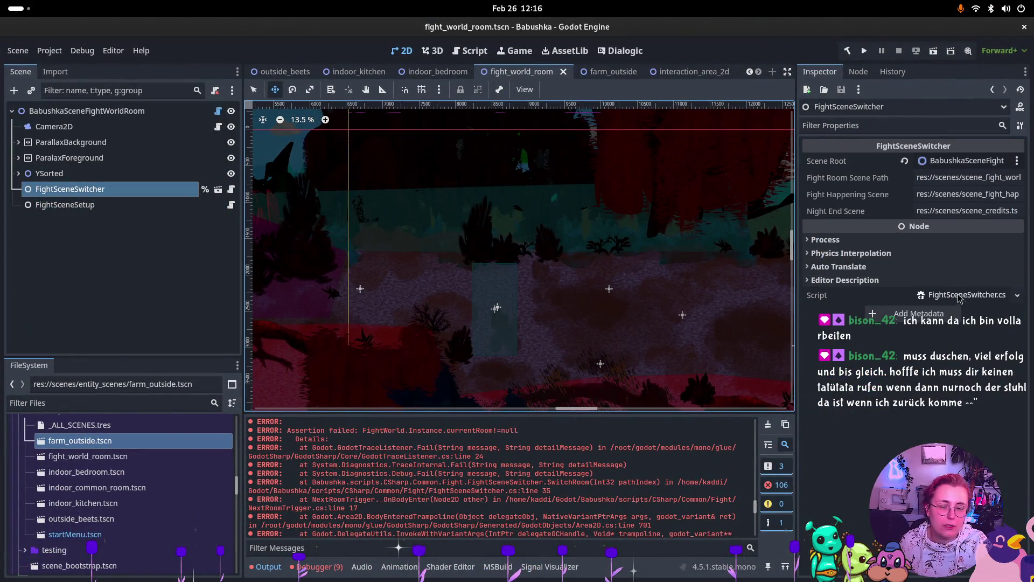
- Move scene_fight_happening.tscn into the entity_scenes folder
left_click(204, 190)
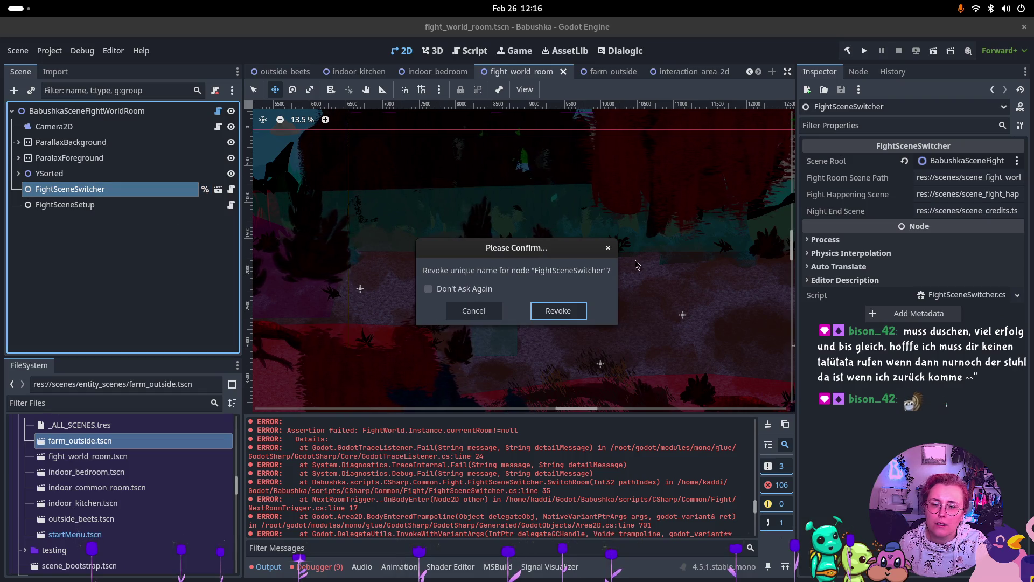
left_click(457, 312)
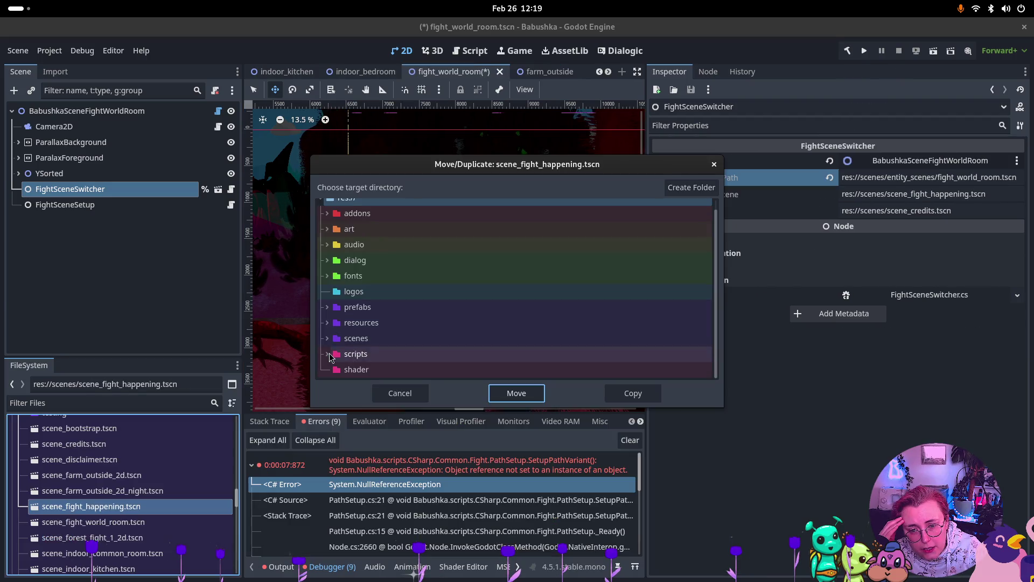
left_click(327, 338)
left_click(371, 354)
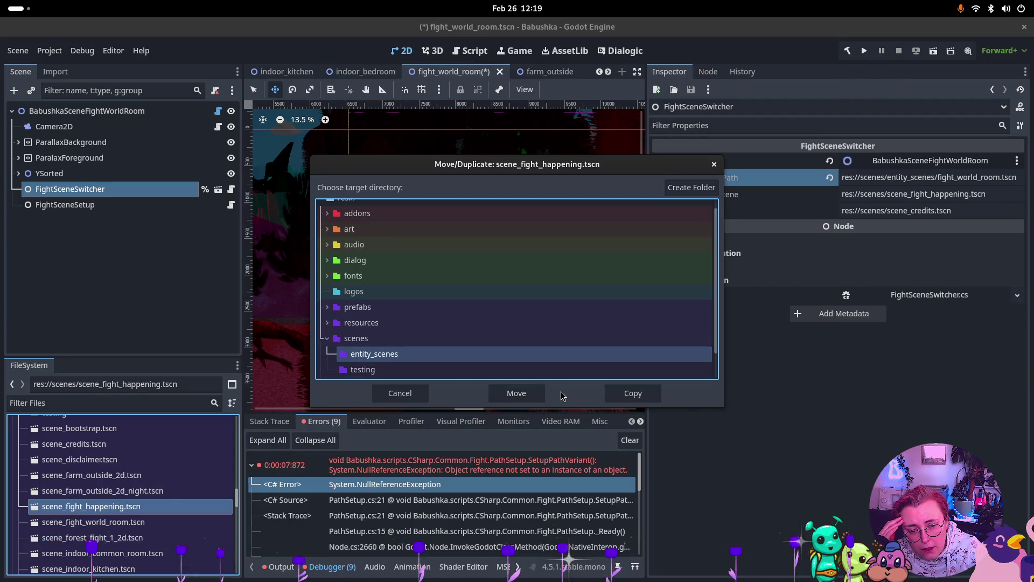
left_click(525, 393)
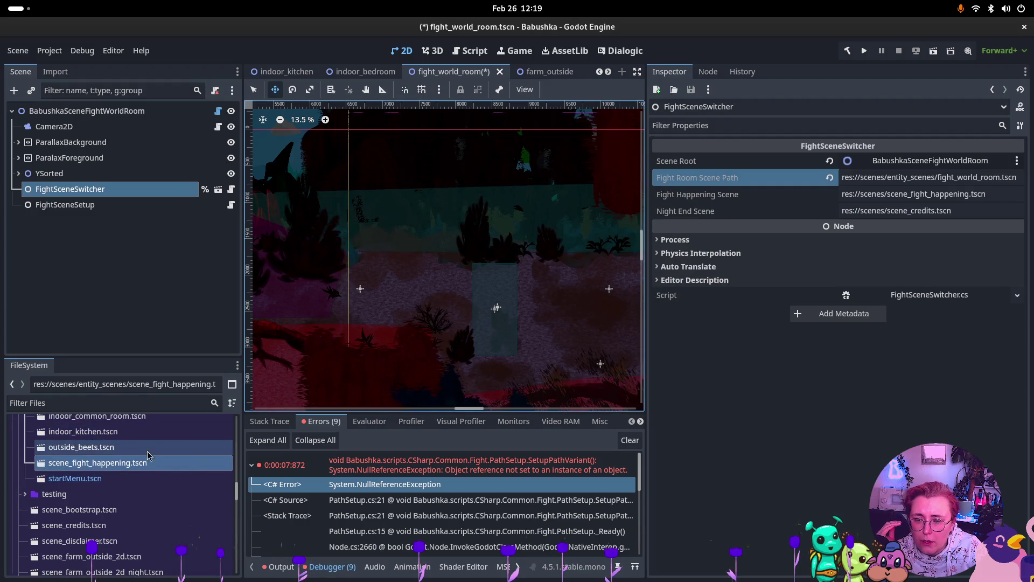
- Rename the file to fight_happening.tscn and copy its resource path
left_click(119, 467)
key("F2")
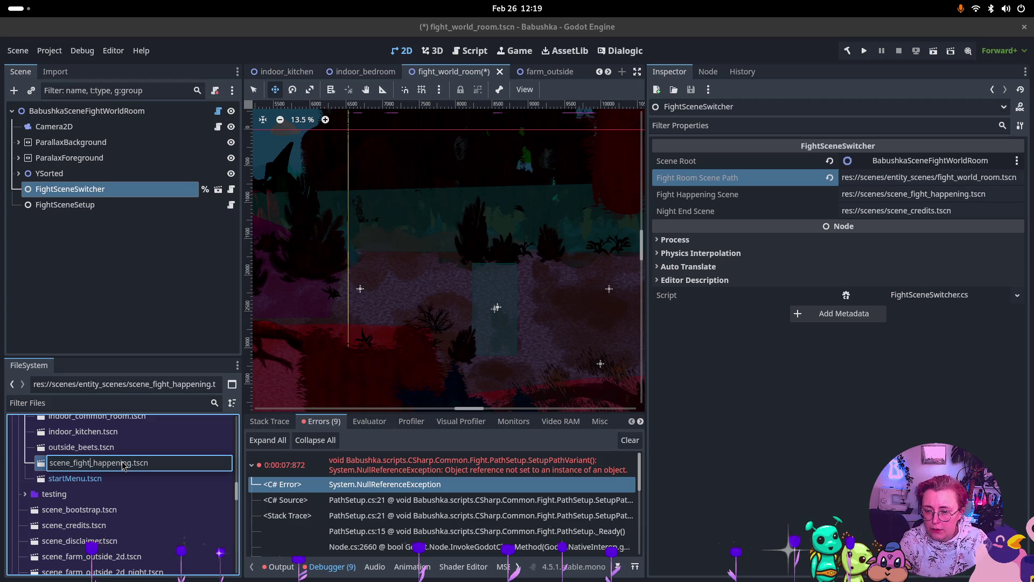
key("BackSpace")
key("BackSpace")
key("BackSpace")
key("Return")
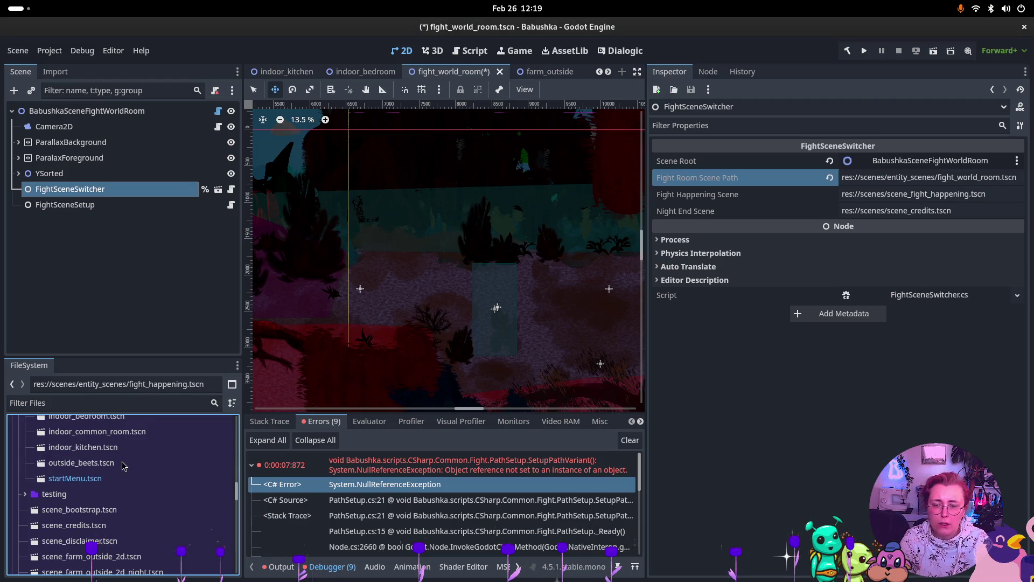
scroll(112, 446, "up", 3)
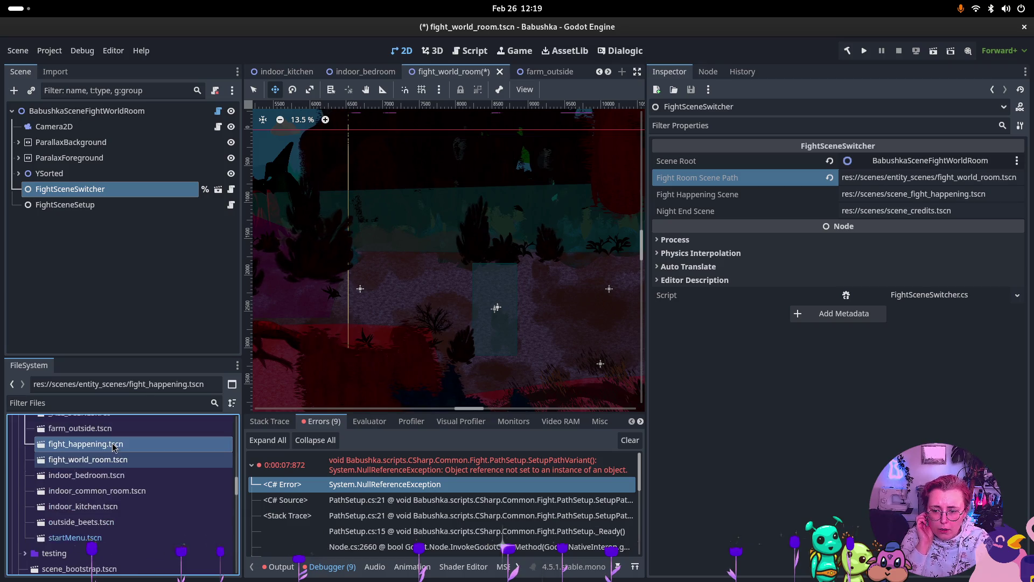
right_click(121, 450)
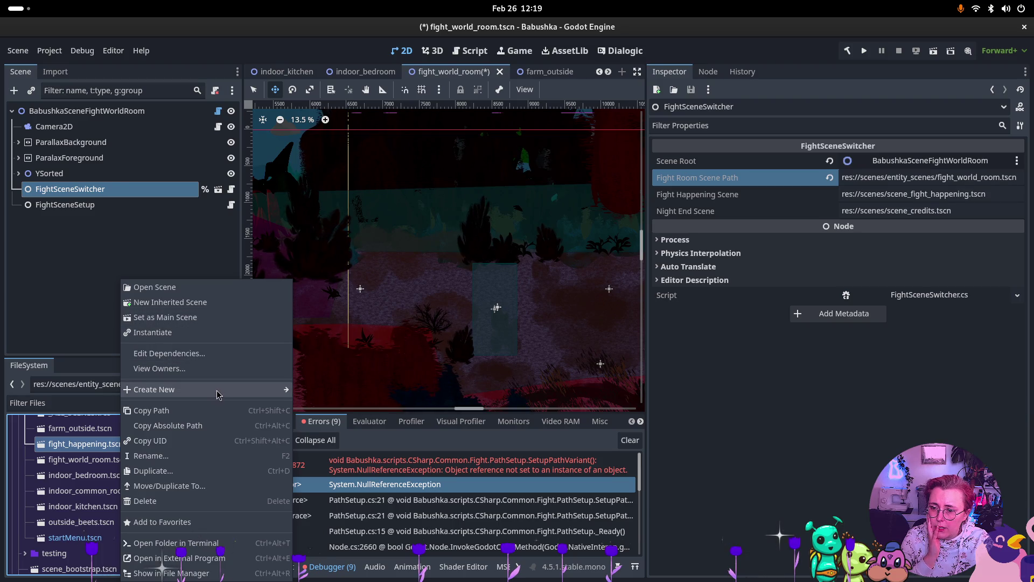
mouse_move(221, 389)
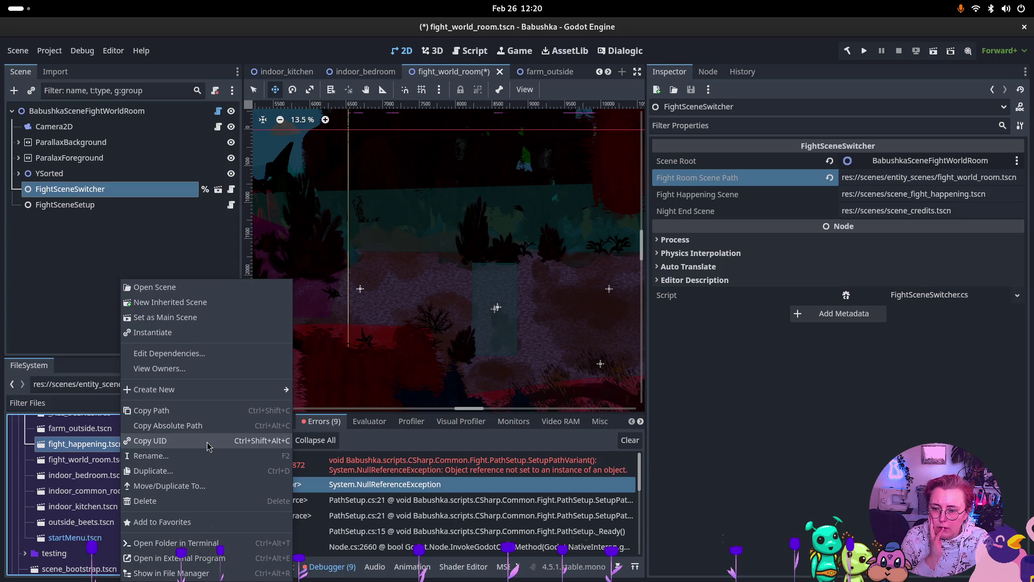
left_click(213, 411)
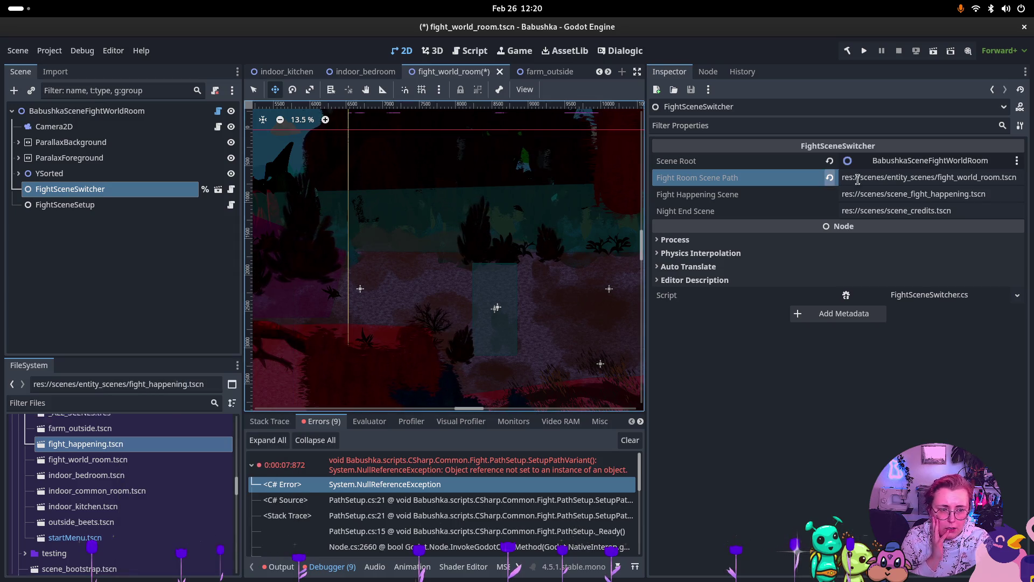
- Set Fight Happening Scene to the copied entity_scenes/fight_happening.tscn path
left_click(929, 196)
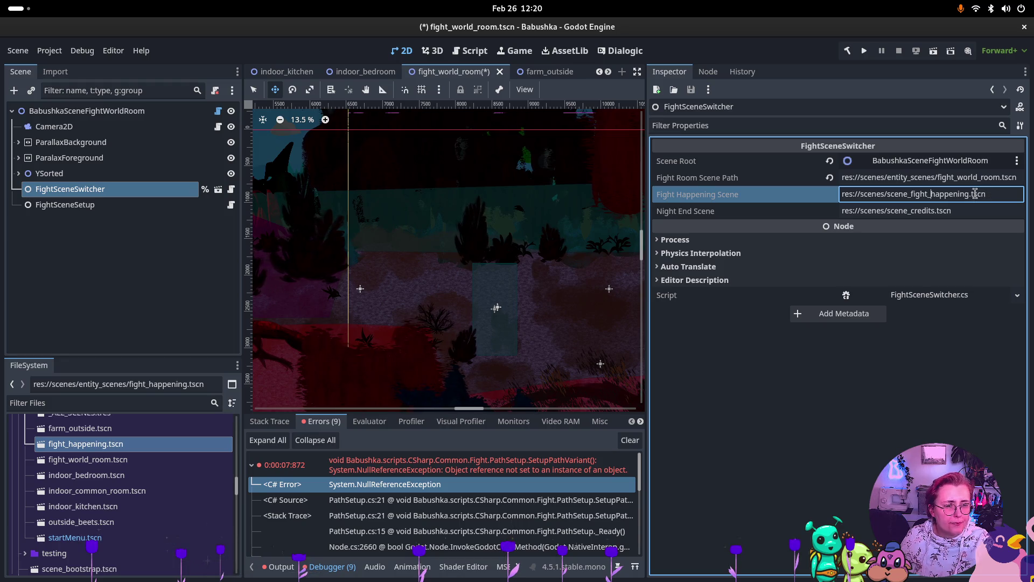
left_click_drag(990, 194, 699, 199)
type("res://scenes/entity_scenes/fight_happening.tscn")
key("Return")
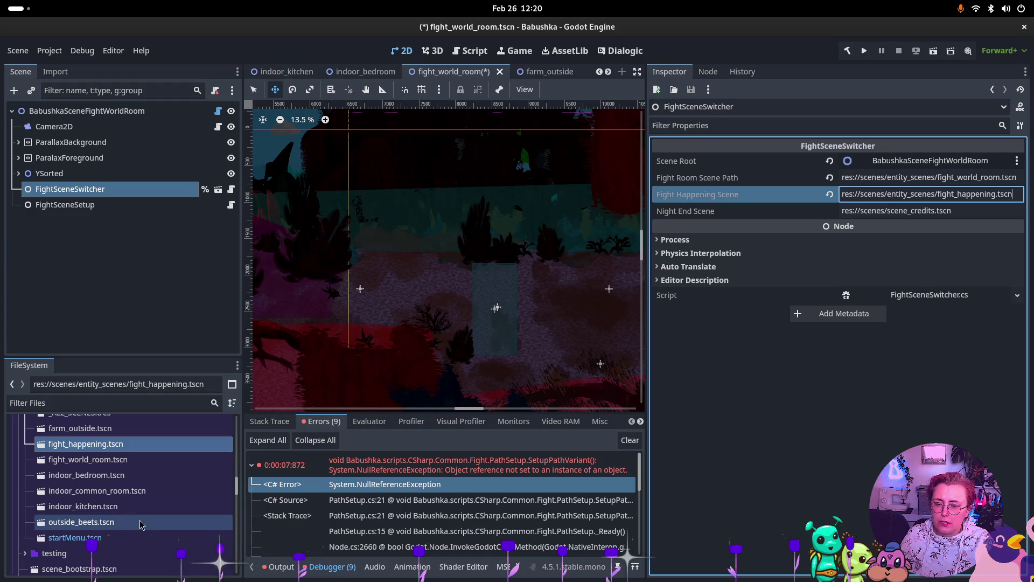
scroll(139, 524, "down", 3)
scroll(137, 523, "down", 3)
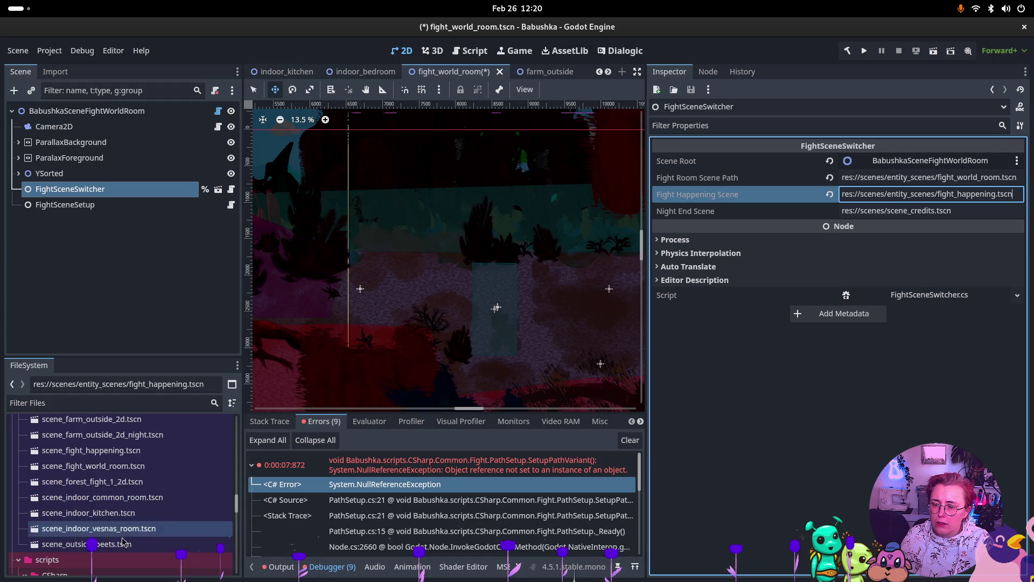
scroll(119, 473, "up", 1)
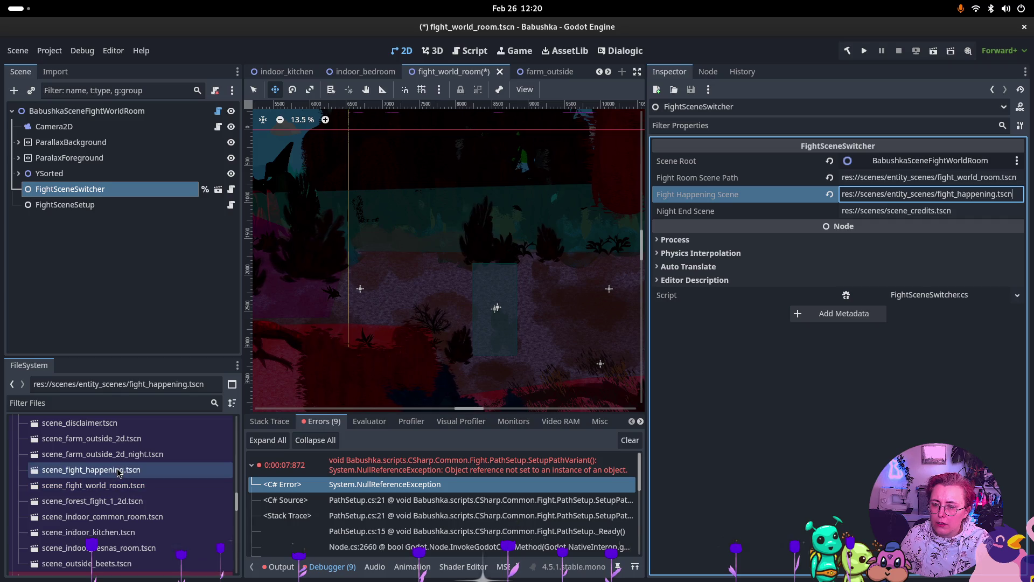
scroll(72, 456, "up", 2)
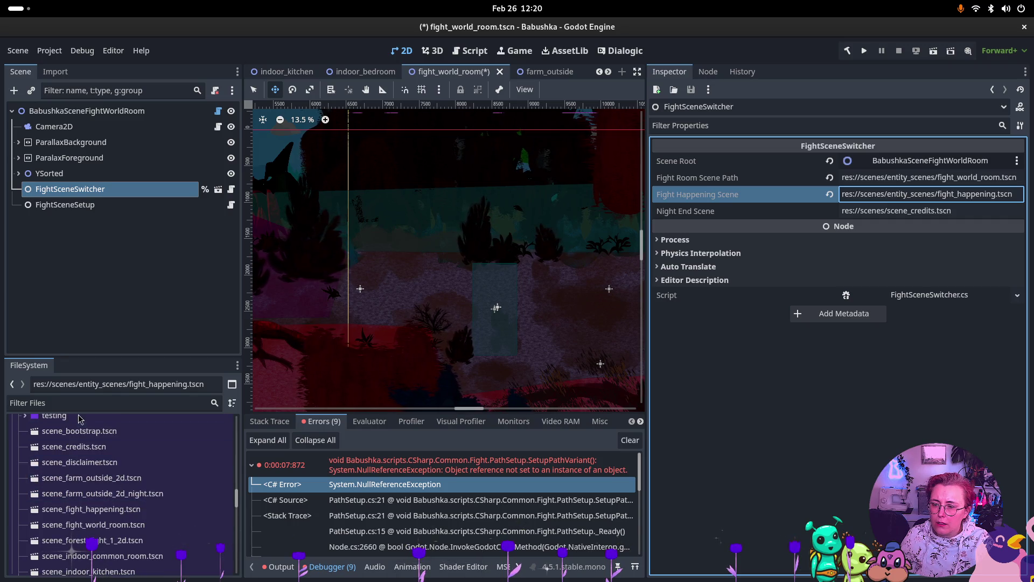
- Copy scene_credits.tscn into entity_scenes and copy the new file's path
right_click(74, 450)
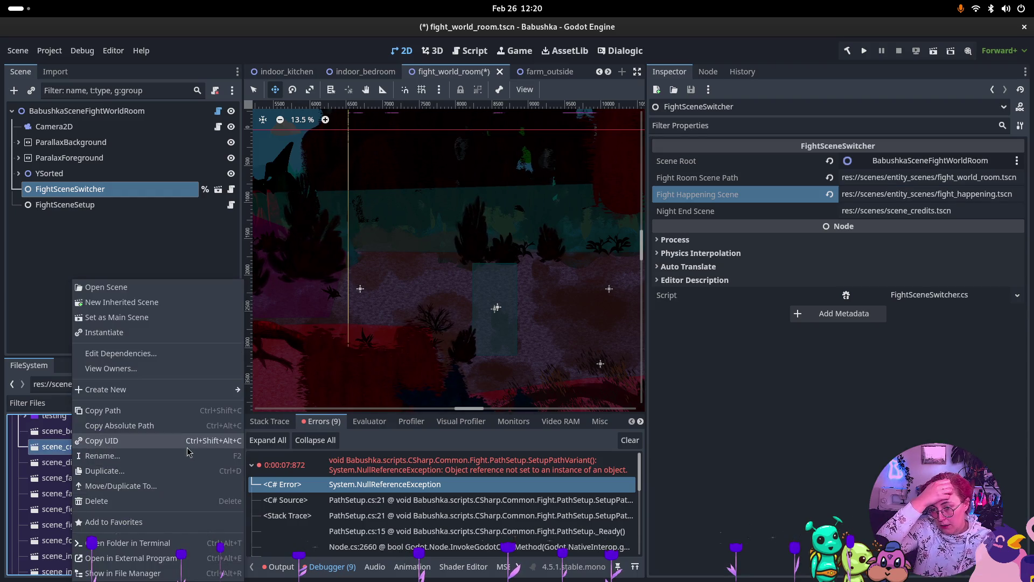
left_click(161, 486)
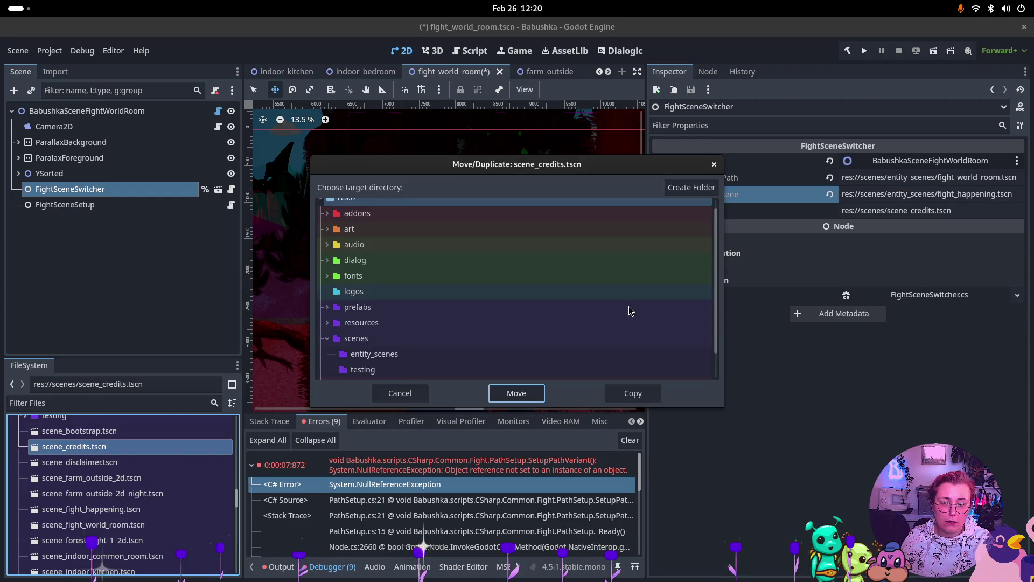
left_click(374, 354)
left_click(632, 393)
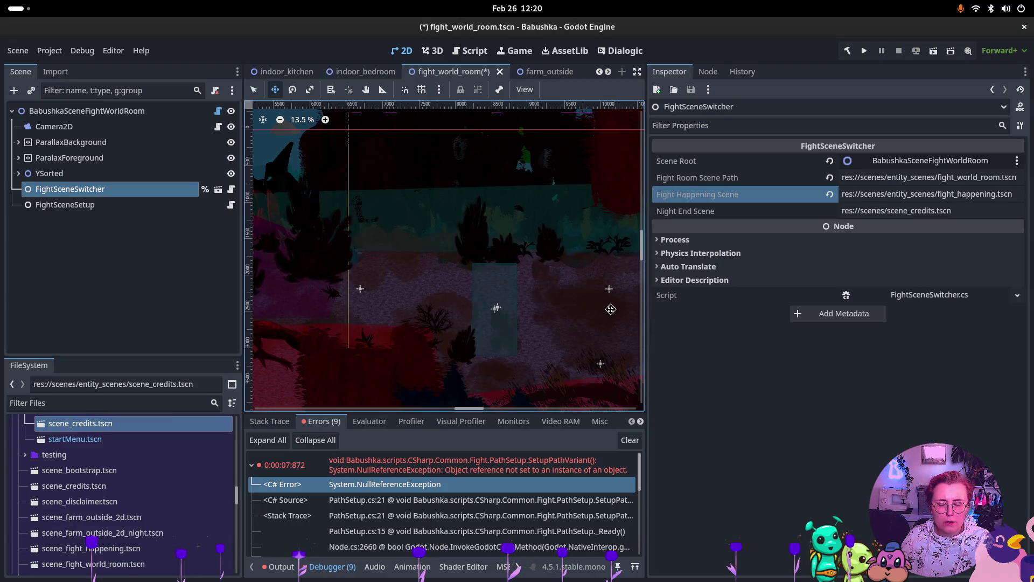
scroll(171, 429, "up", 1)
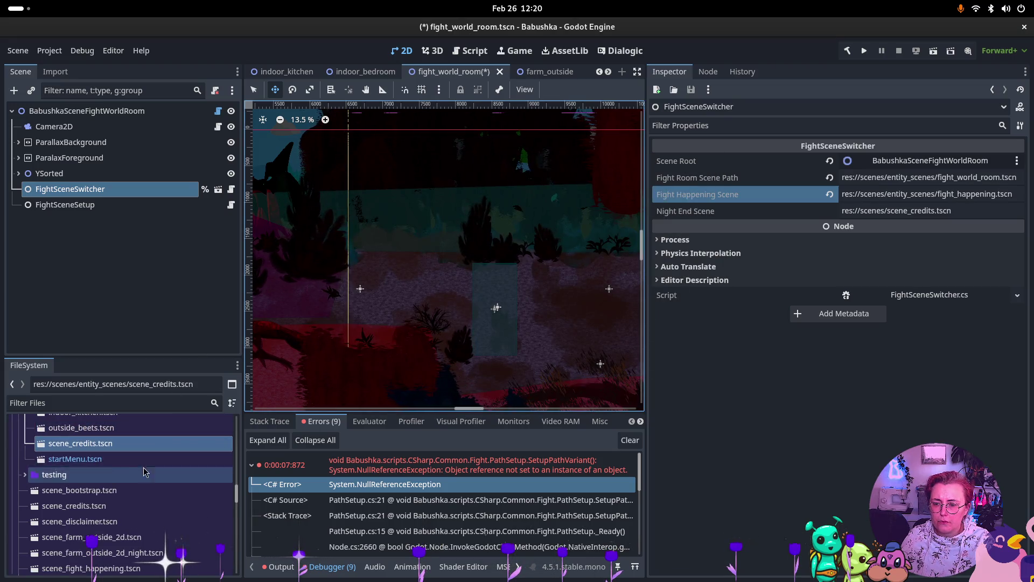
right_click(95, 447)
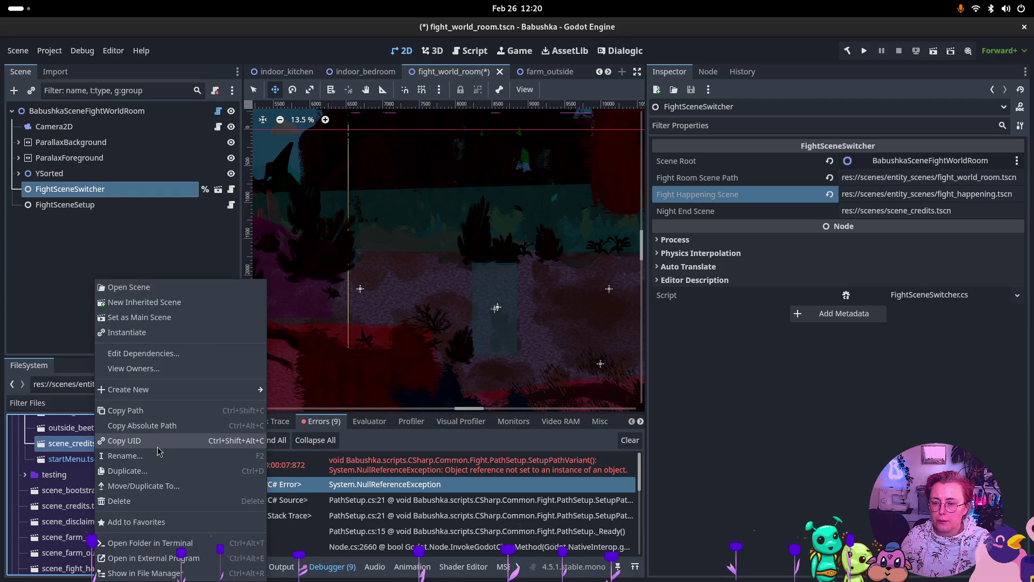
left_click(164, 410)
- Set Night End Scene to entity_scenes/scene_credits.tscn and open the PathSetup error's source
left_click(976, 213)
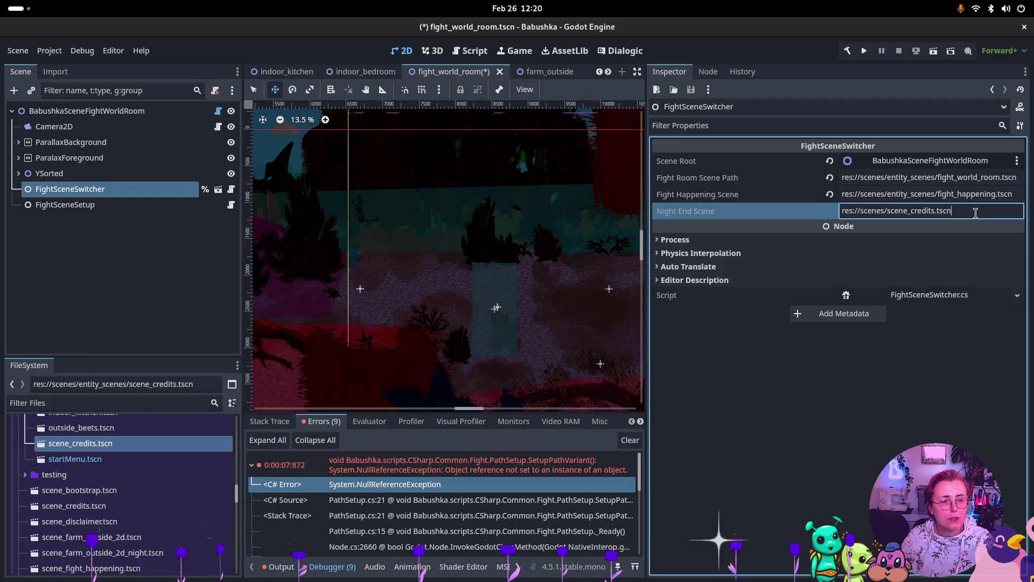
key("ctrl+a")
type("res://scenes/entity_scenes/scene_credits.tscn")
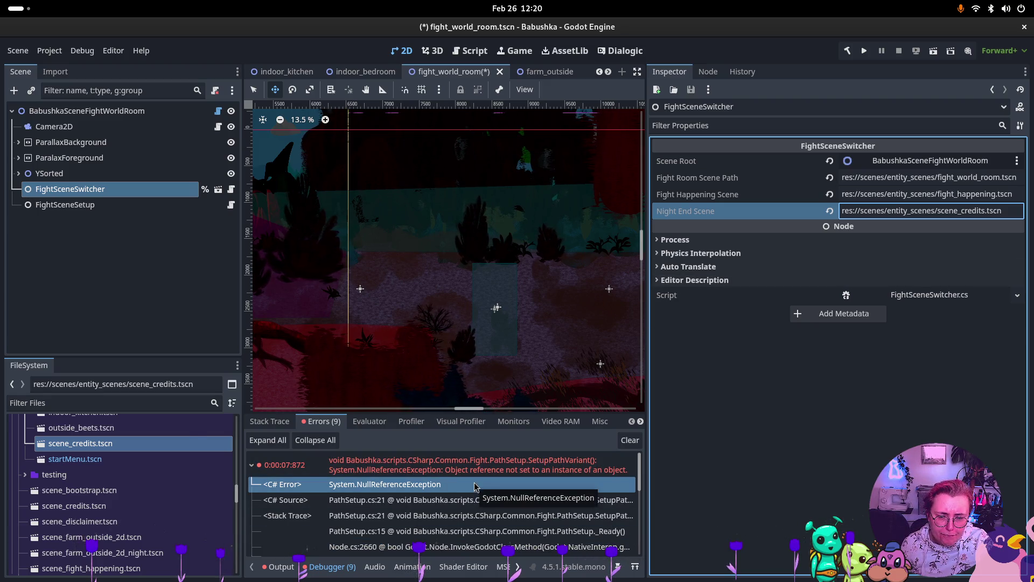
double_click(443, 478)
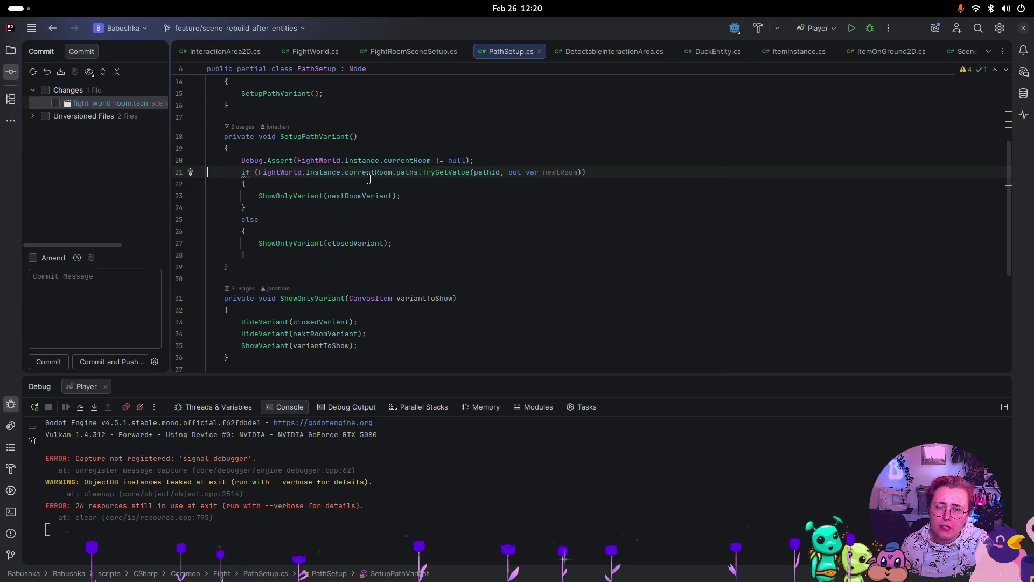
- Debug with a breakpoint on PathSetup line 21 to confirm currentRoom is null
left_click(185, 173)
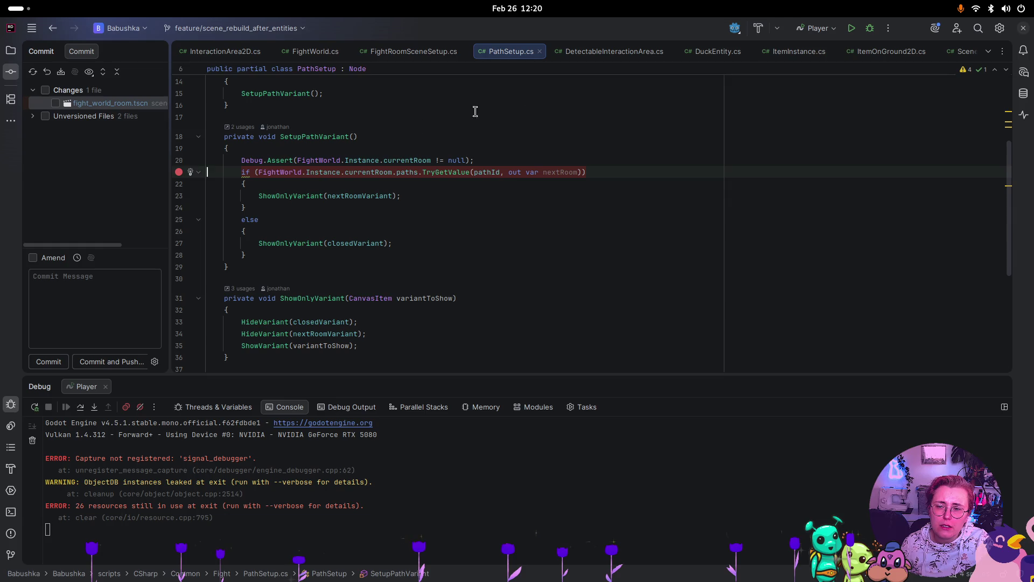
left_click(873, 29)
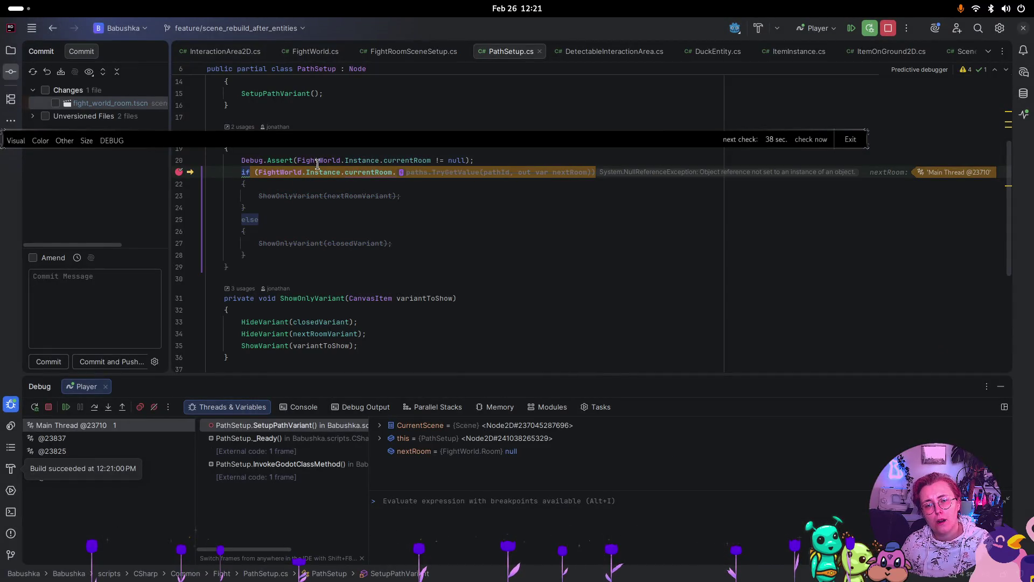
mouse_move(274, 174)
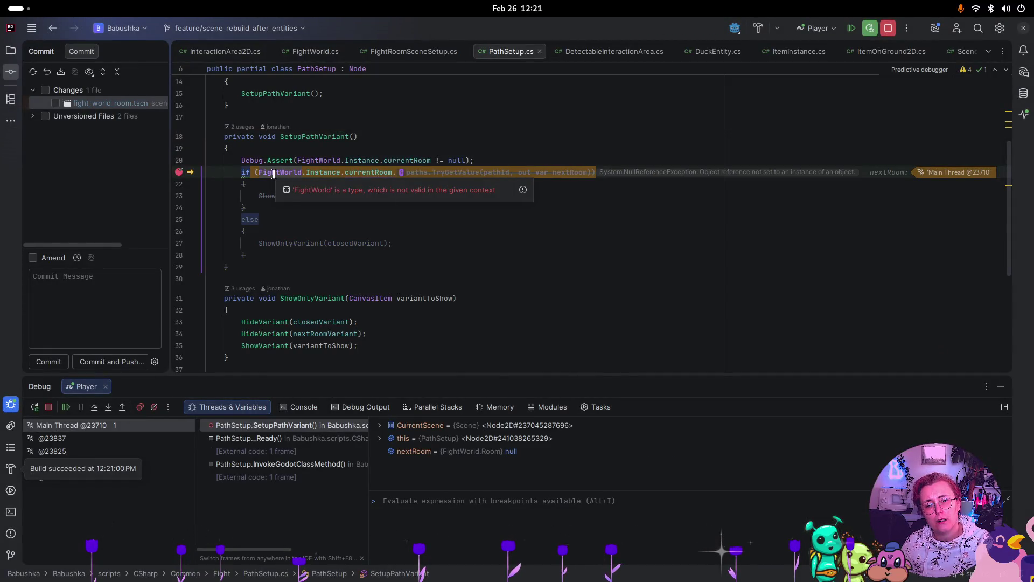
mouse_move(323, 169)
mouse_move(374, 171)
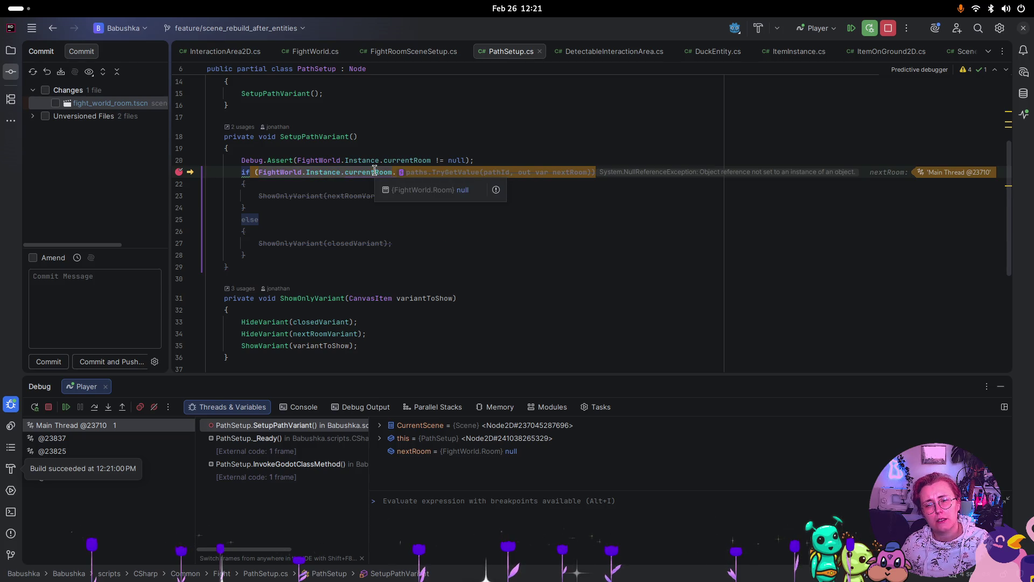
left_click(865, 31)
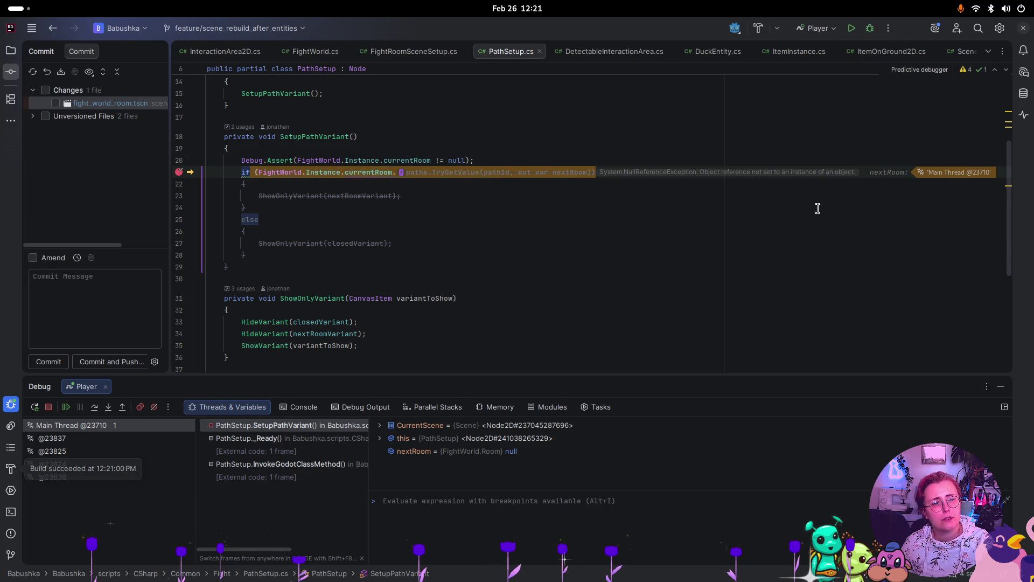
- Go to currentRoom's declaration in FightWorld.cs, then return to Godot
left_click(366, 172)
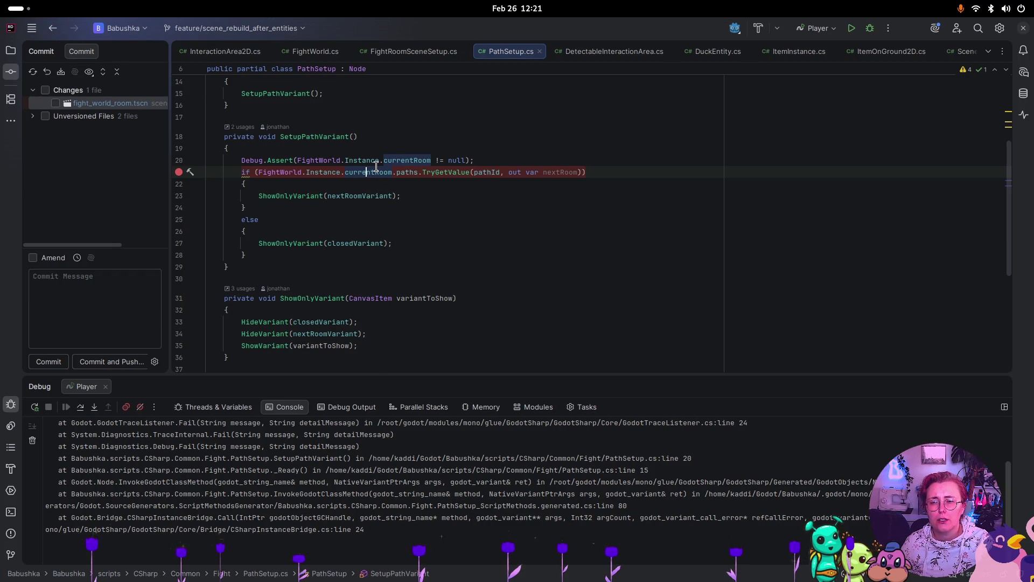
mouse_move(376, 167)
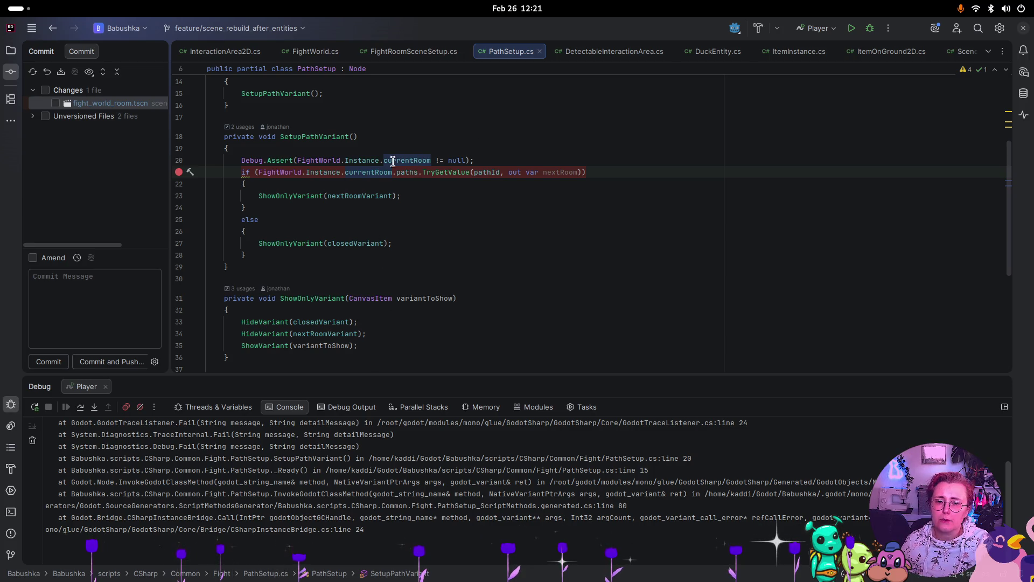
double_click(416, 161)
key("F12")
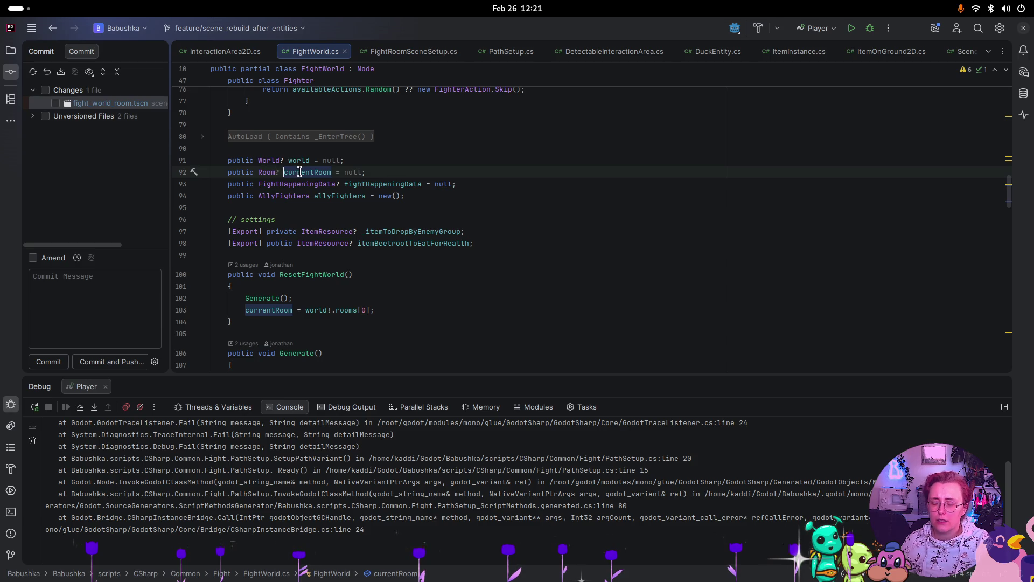
key("super")
left_click(717, 259)
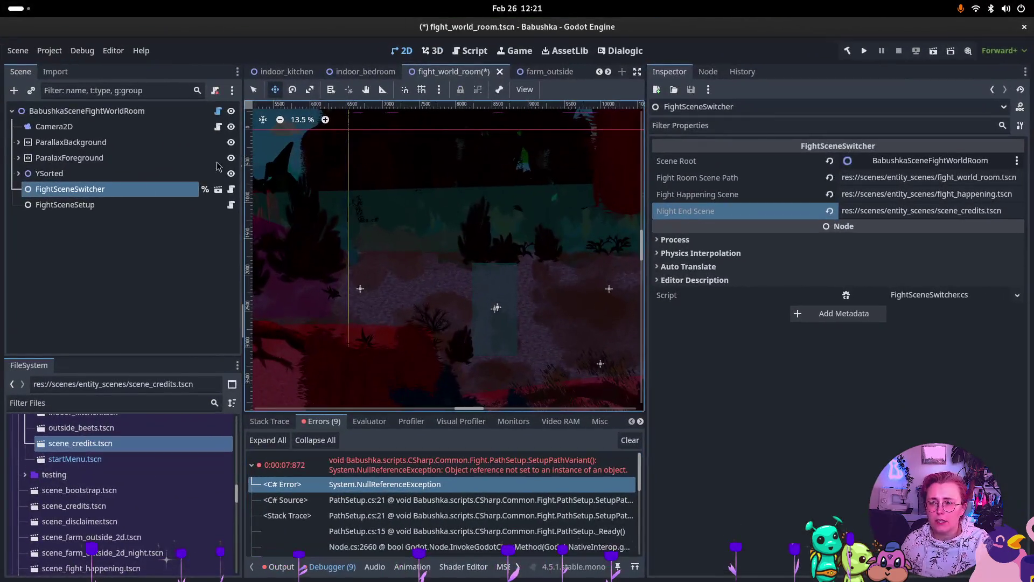
- Filter the Scene dock for 'Fightworld', check the root's Scene Name is fight_world_room, clear the filter
left_click(141, 90)
type("Fightwo")
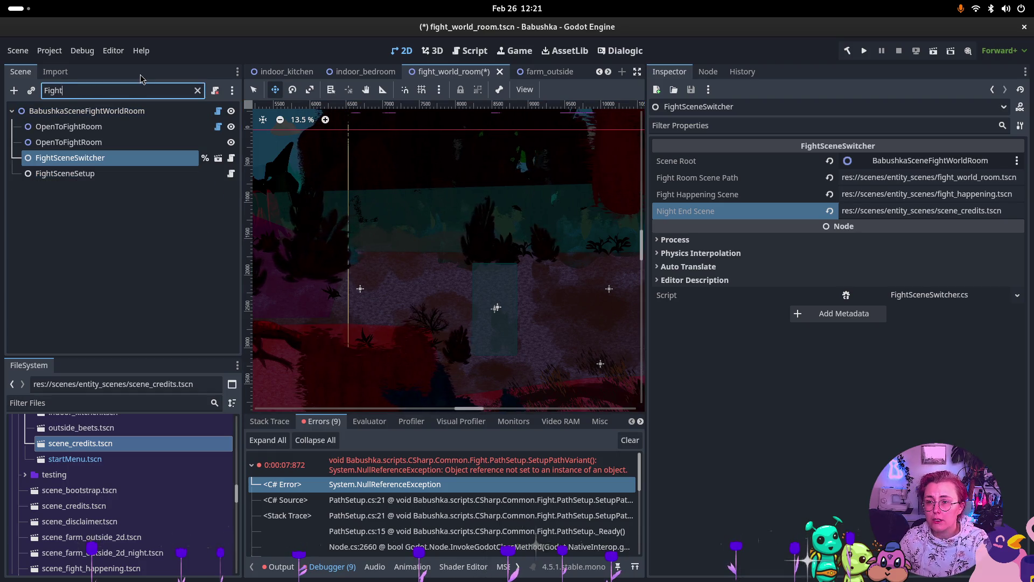
type("rld")
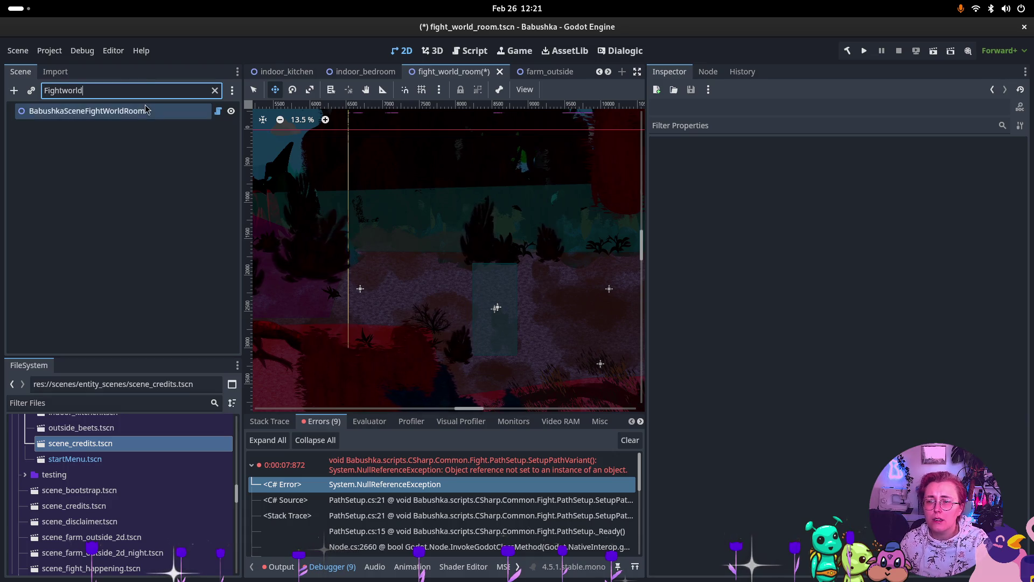
left_click(162, 111)
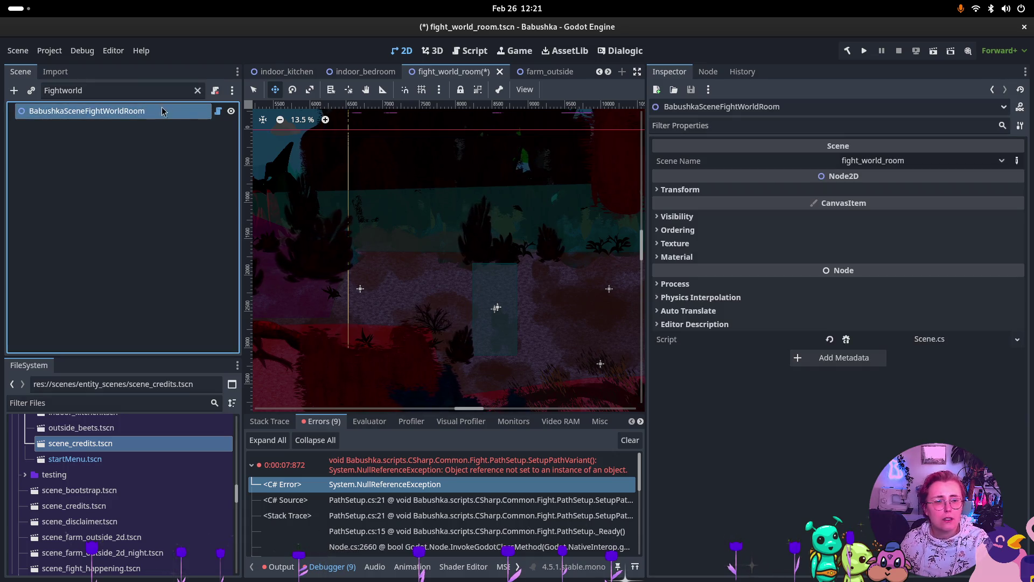
left_click(904, 162)
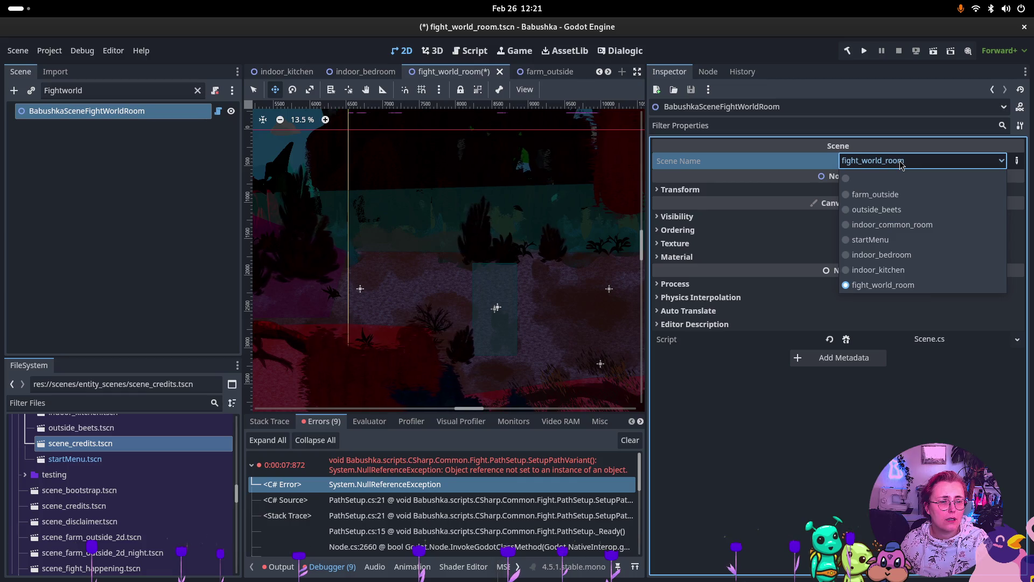
left_click(900, 165)
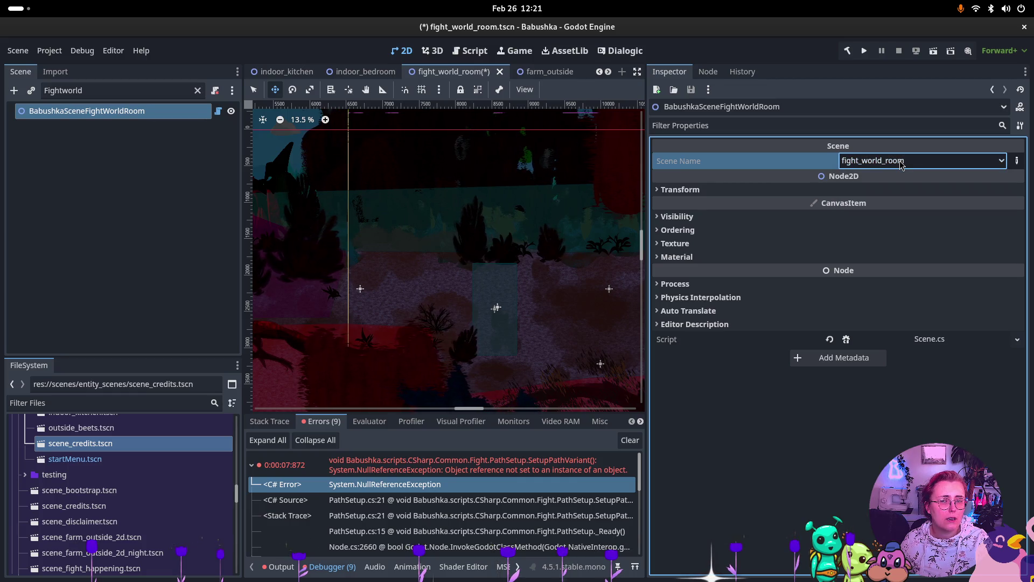
left_click(198, 90)
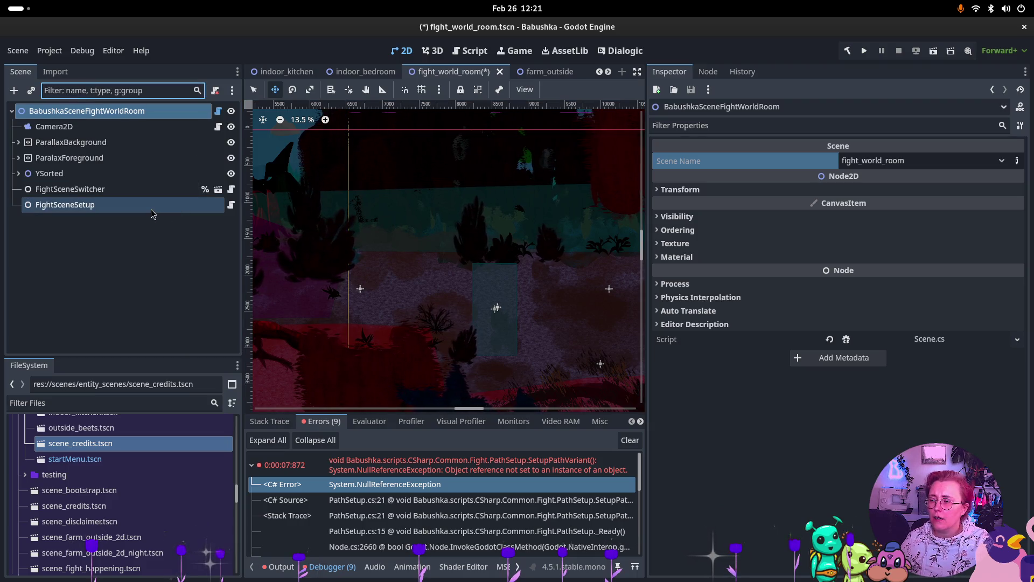
key("super")
left_click(278, 227)
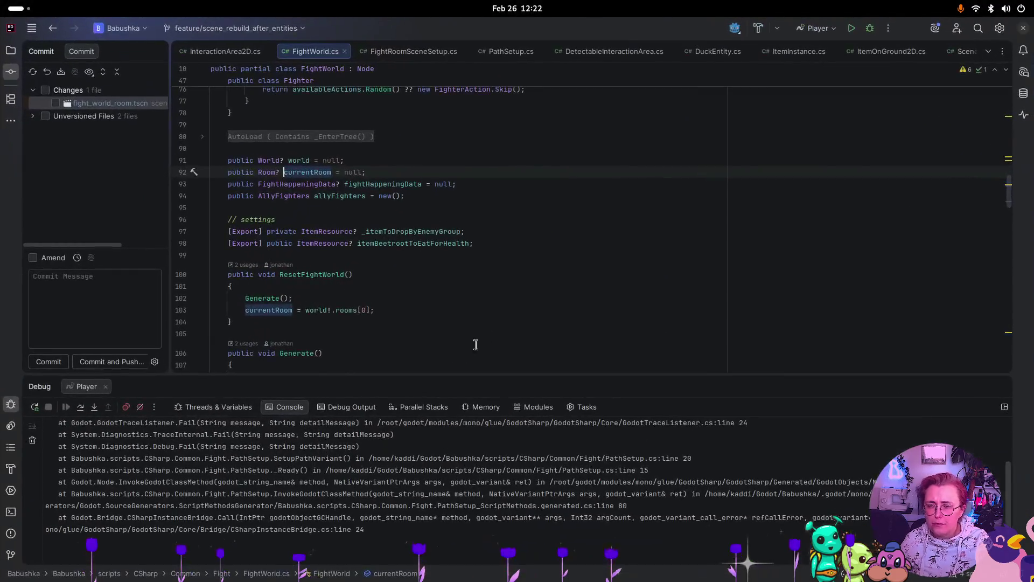
- List the 101 usages of the FightWorld class from its FightWorld.cs declaration
scroll(415, 290, "up", 10)
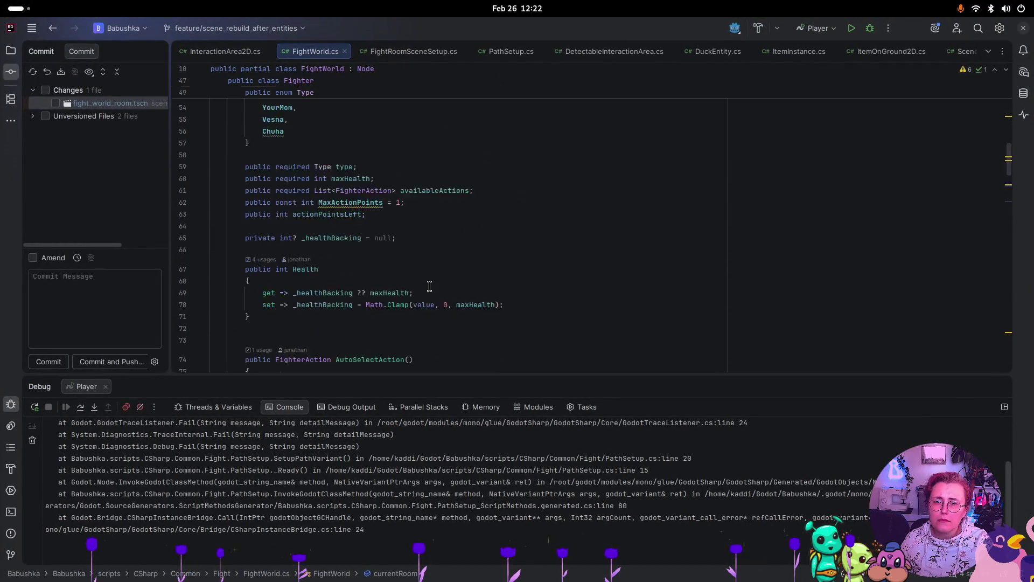
scroll(431, 269, "up", 20)
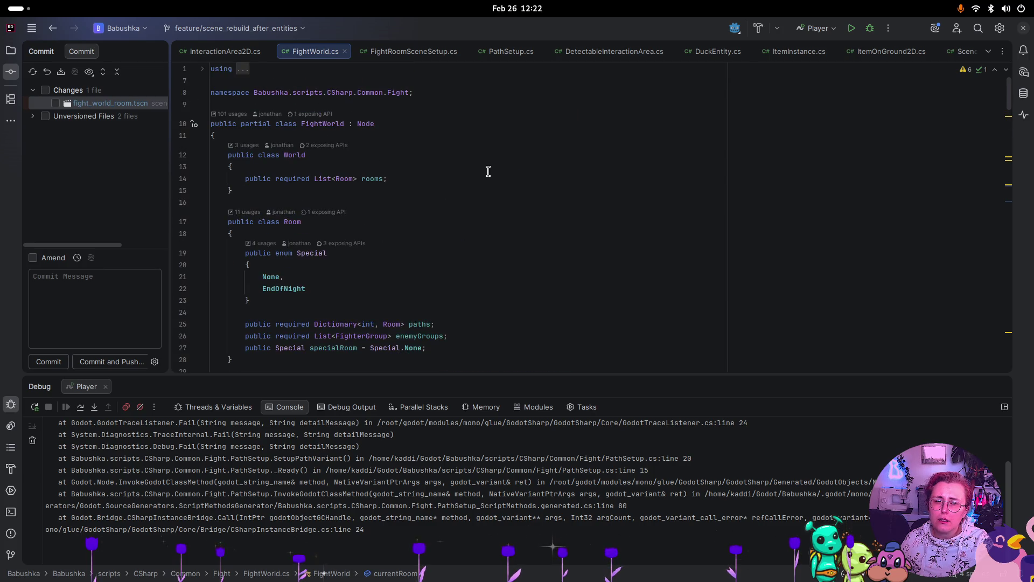
left_click(323, 124)
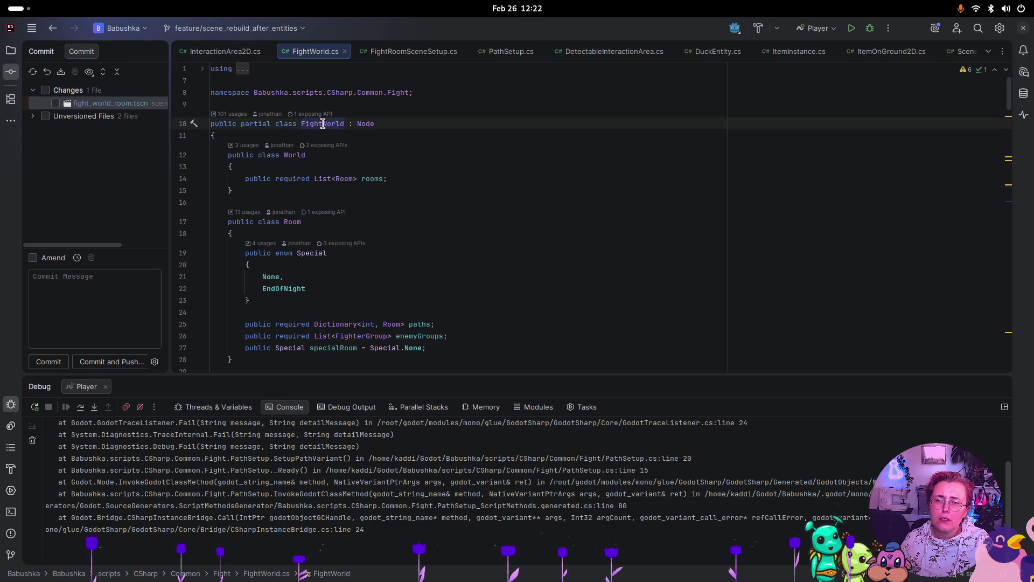
left_click(230, 115)
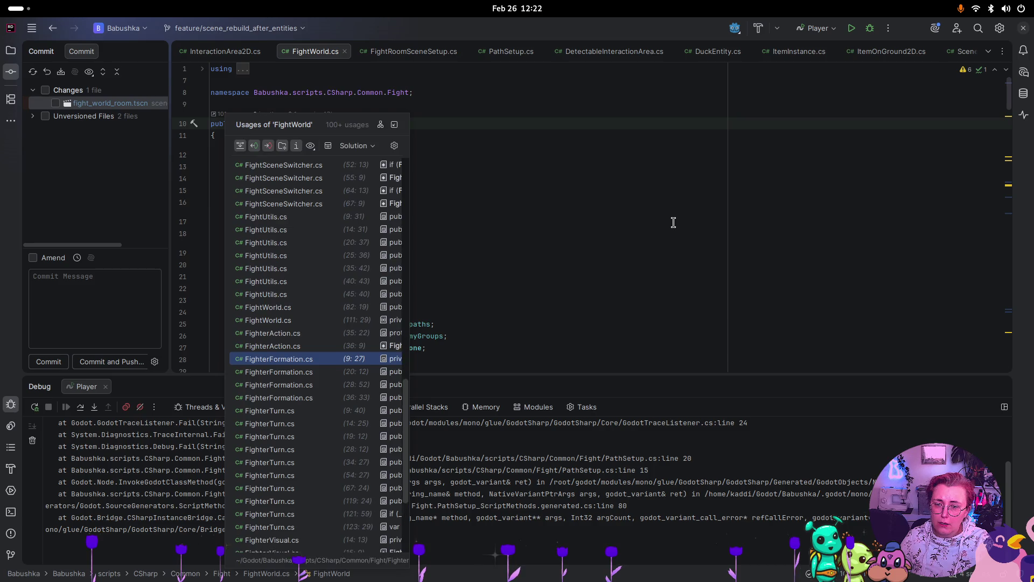
key("super")
left_click(669, 286)
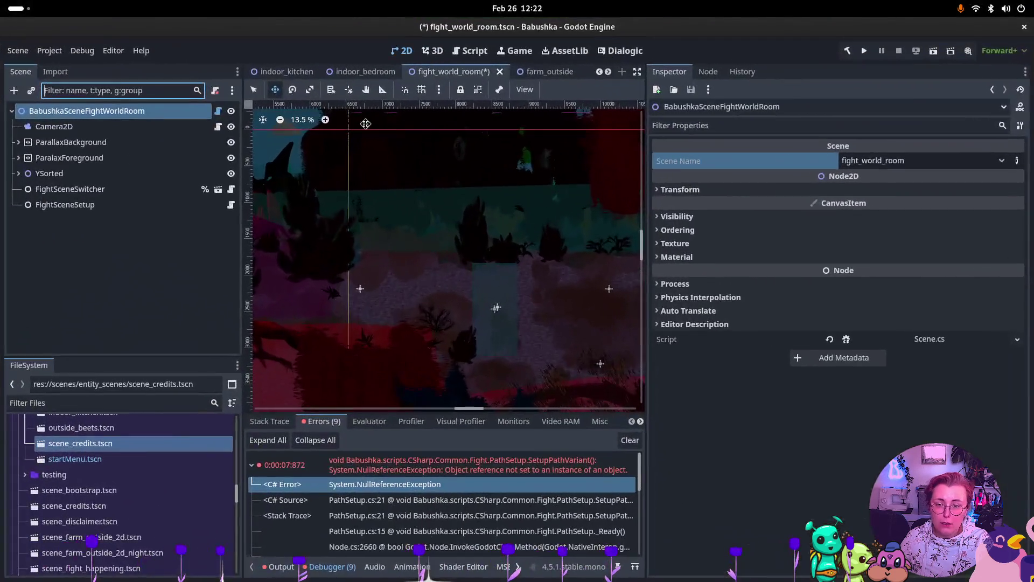
left_click(130, 92)
type("t")
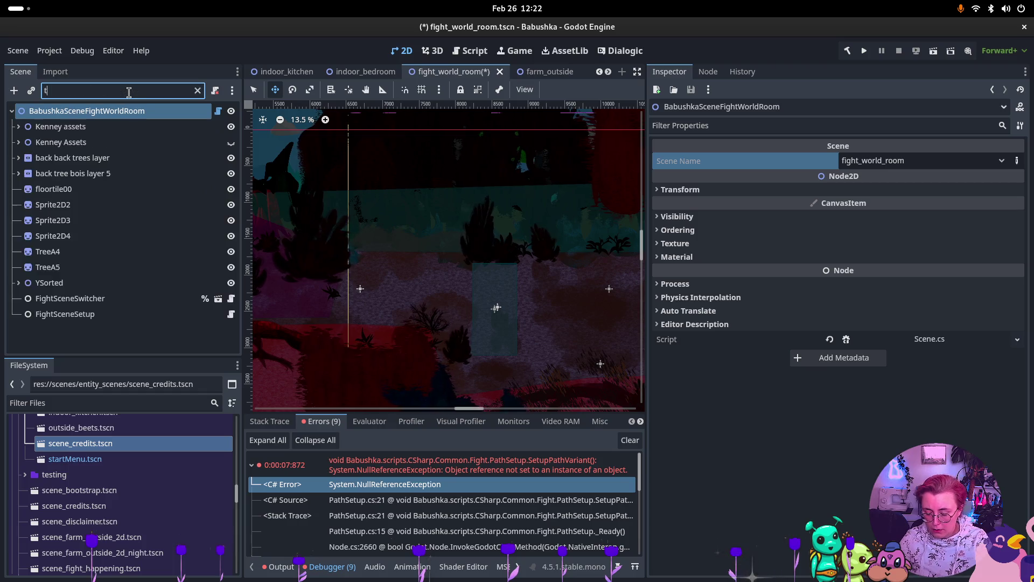
type(":FightWorl")
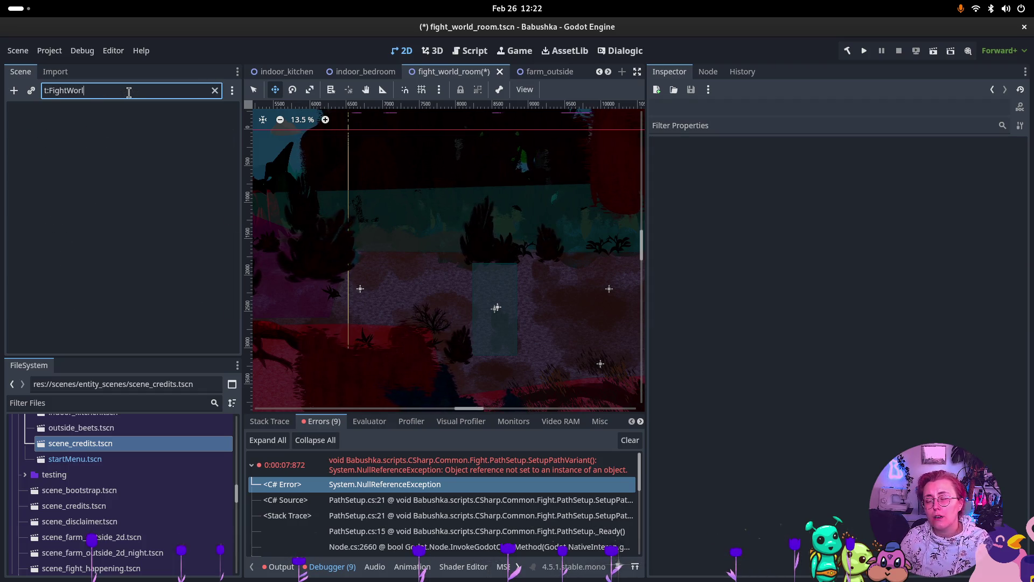
key("BackSpace")
key("BackSpace")
key("BackSpace")
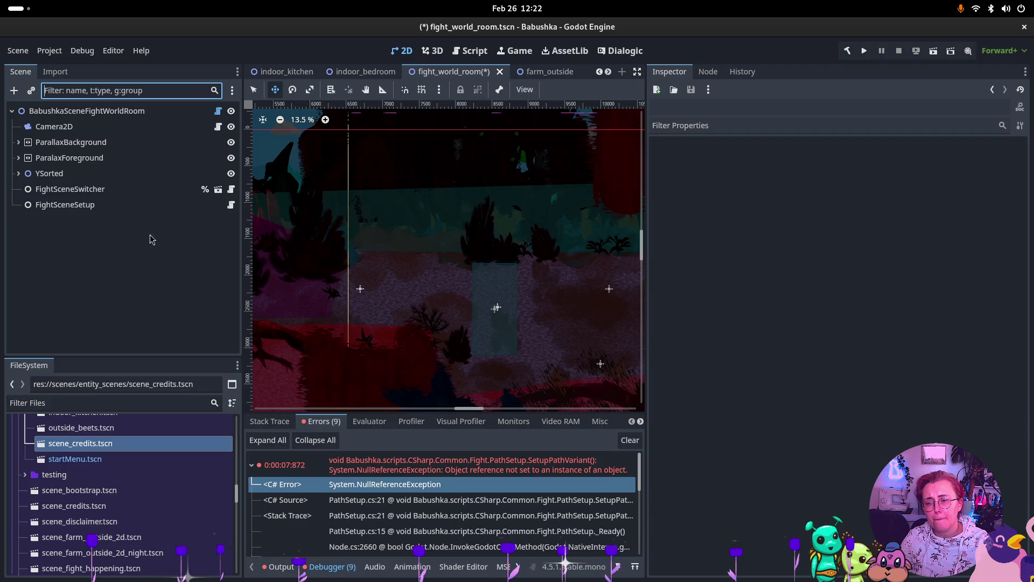
left_click(122, 405)
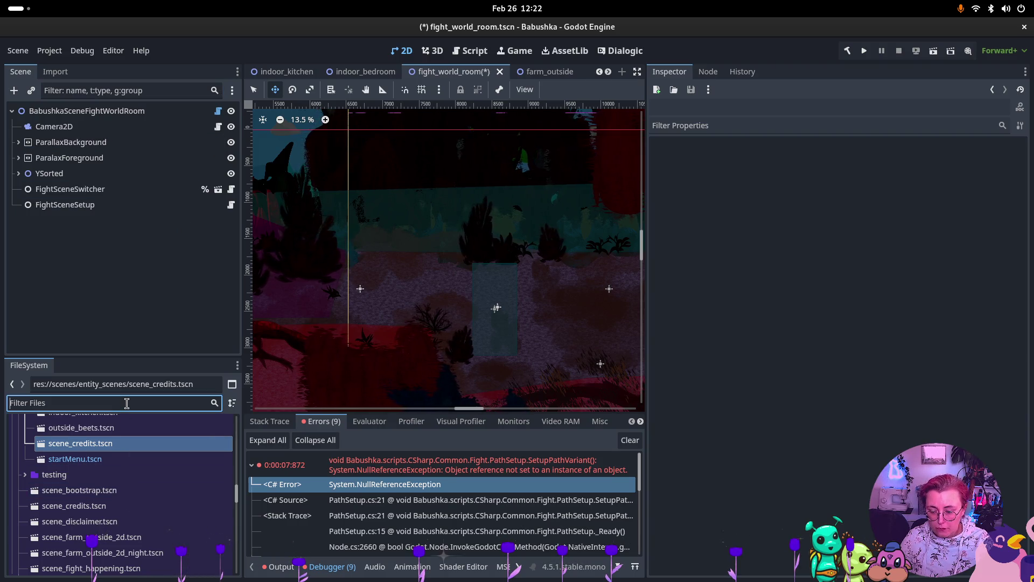
type("FightWorld")
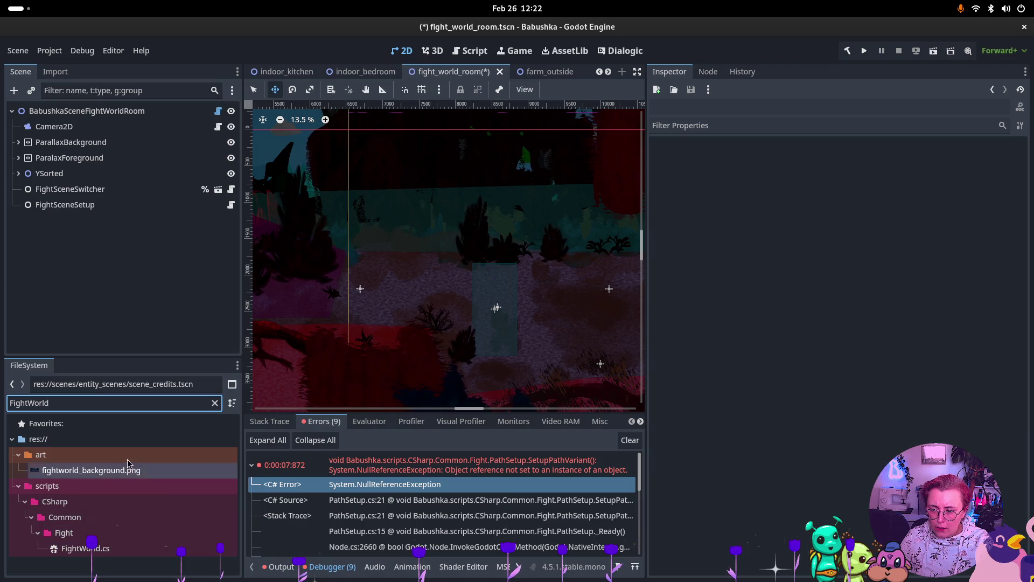
left_click(215, 403)
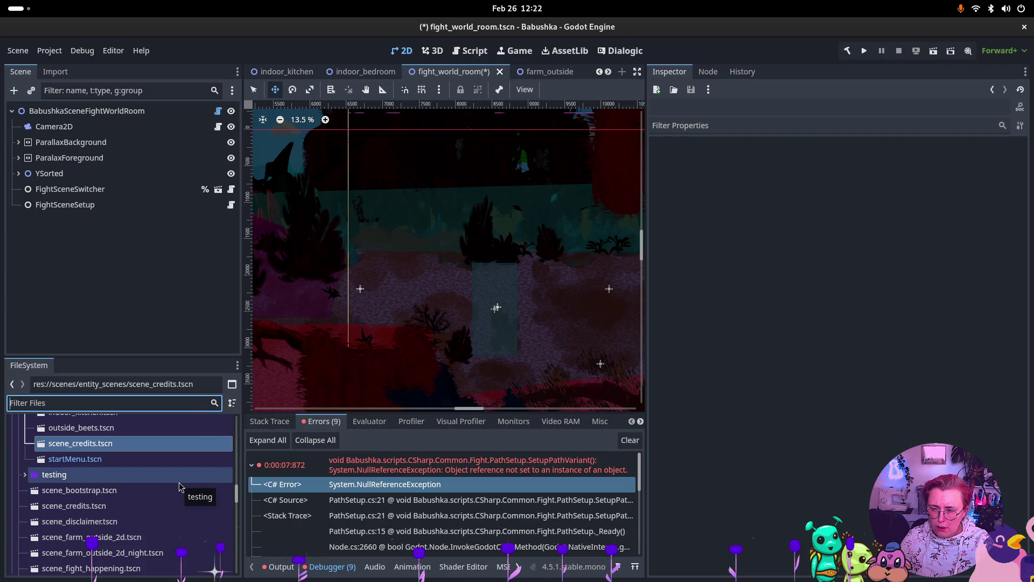
scroll(178, 483, "up", 2)
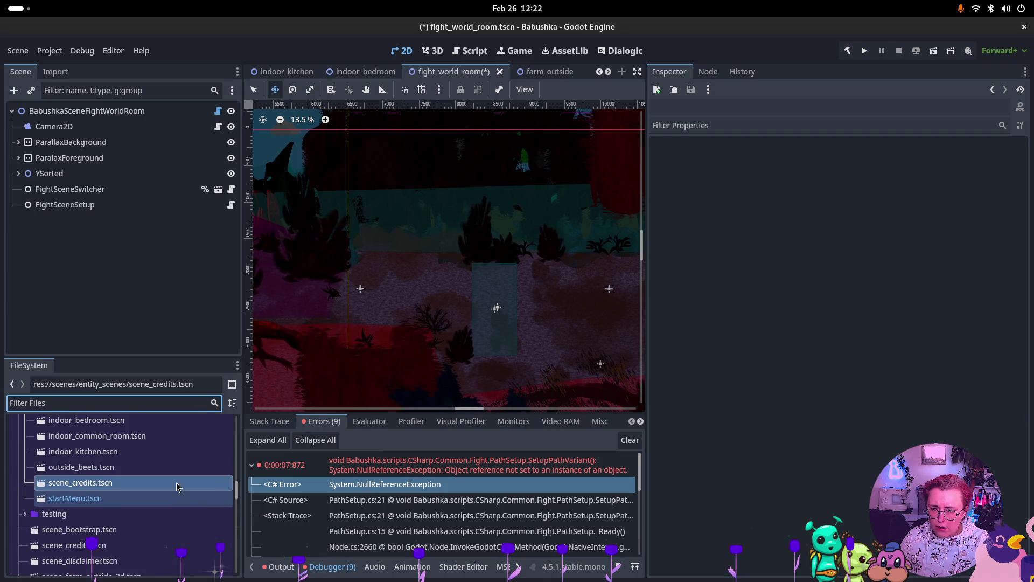
- Open fight_world_autoload.tscn from the FightWorldAutoload autoload and inspect its FightWorld root node
left_click(59, 53)
left_click(77, 70)
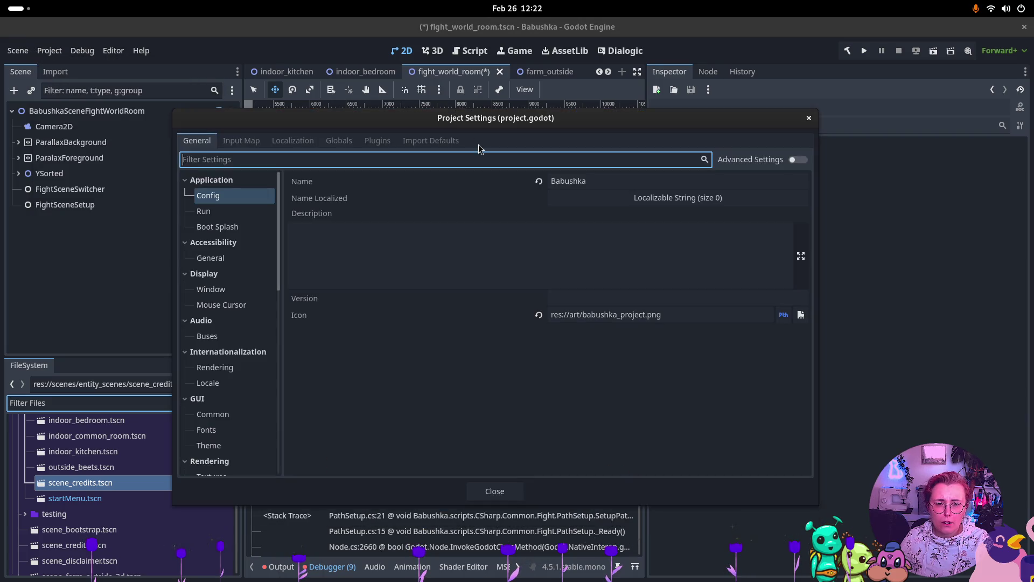
left_click(336, 140)
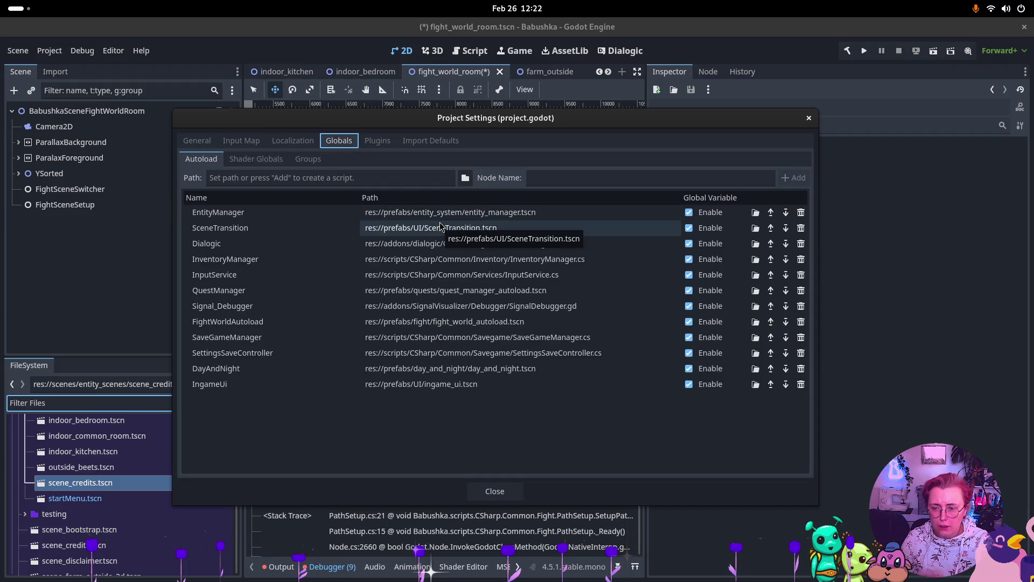
left_click(434, 324)
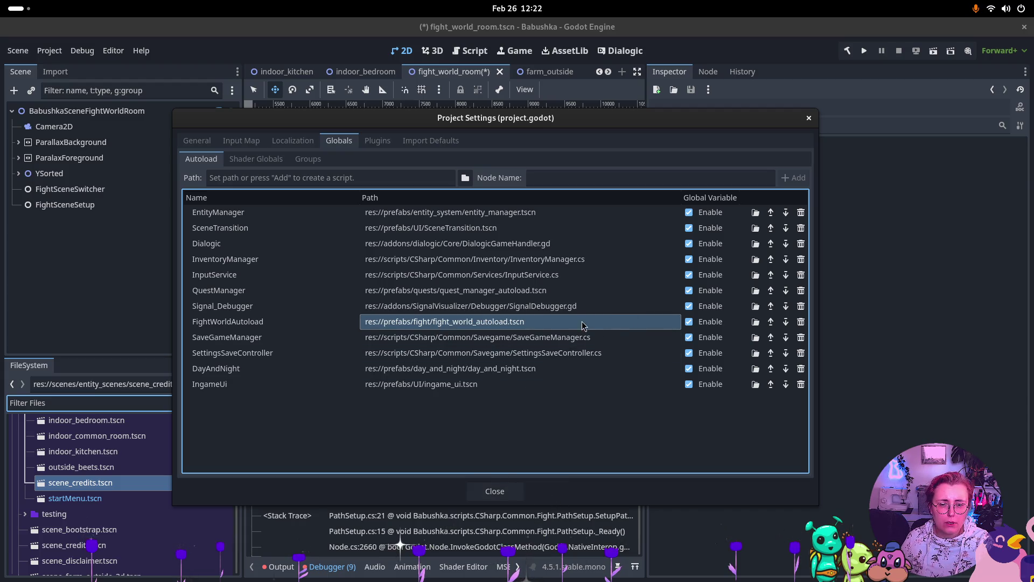
double_click(578, 321)
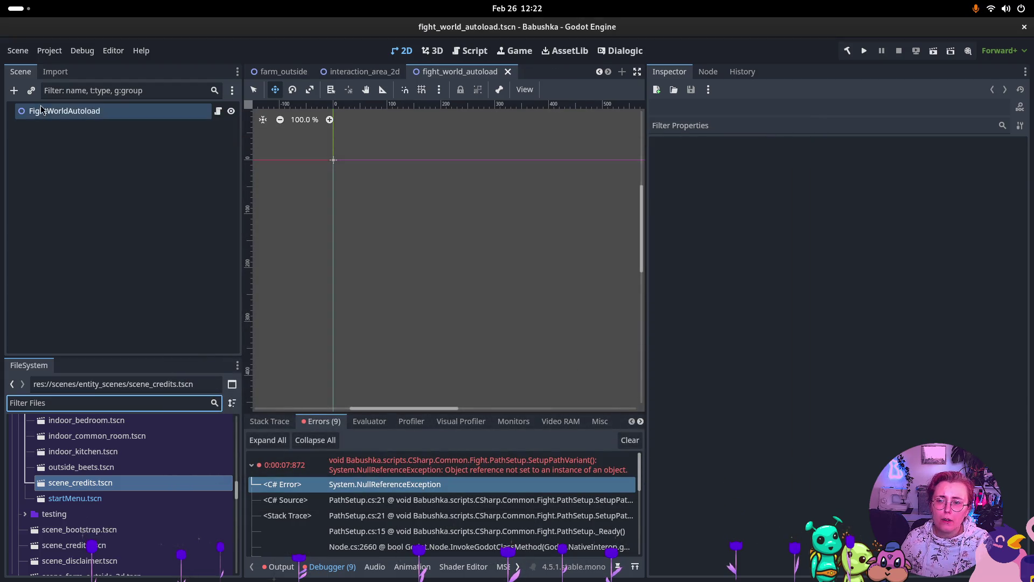
left_click(71, 114)
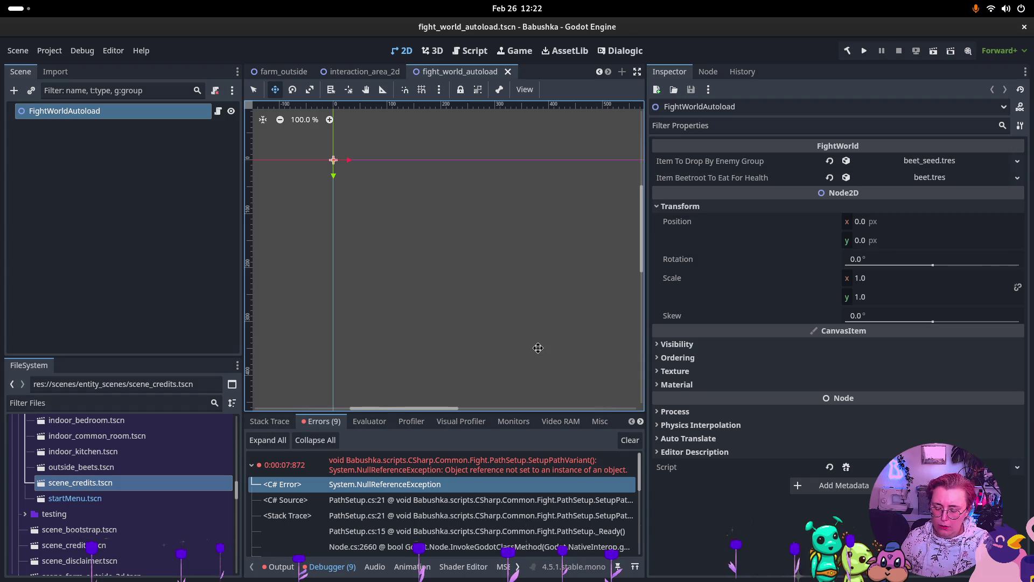
key("super")
left_click(471, 299)
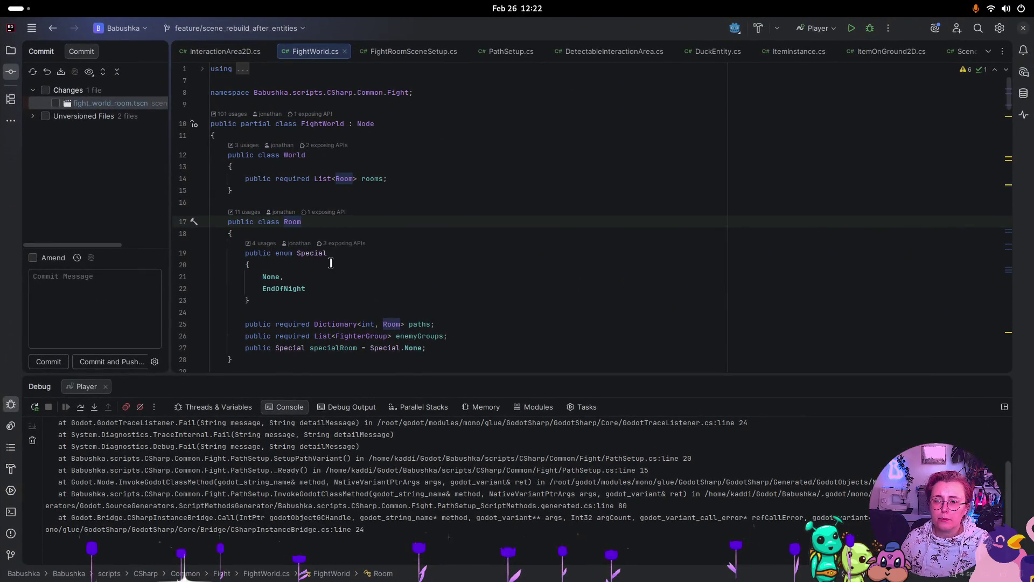
- Scroll down FightWorld.cs past the Room, FighterGroup and Fighter classes to the currentRoom field and ResetFightWorld
scroll(331, 263, "down", 5)
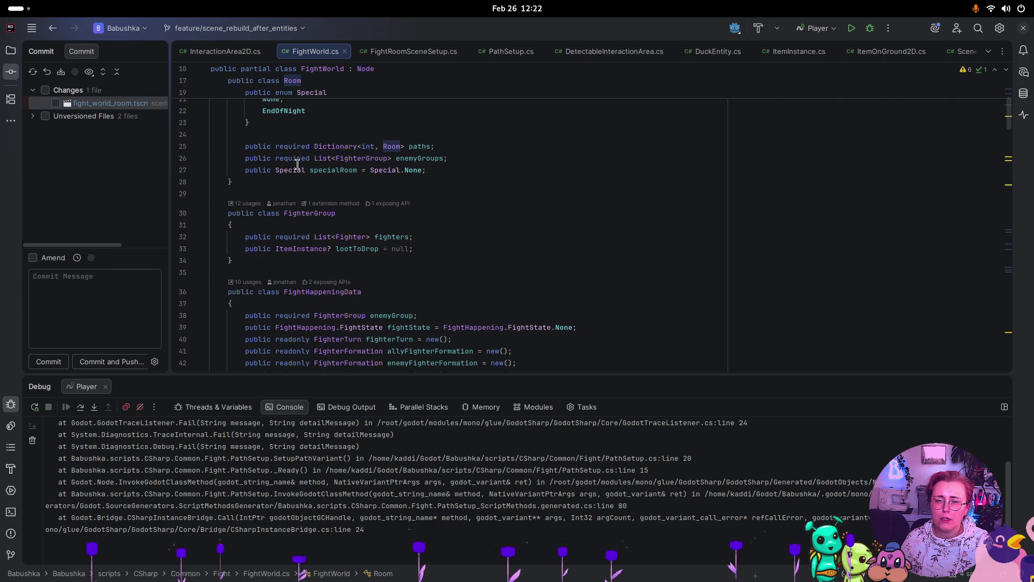
scroll(425, 154, "down", 8)
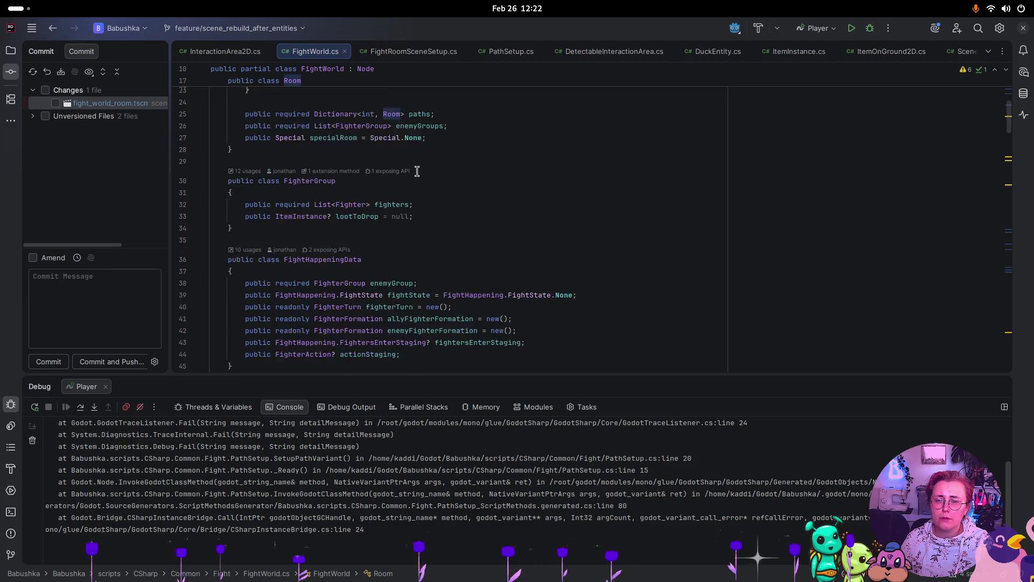
scroll(417, 173, "down", 9)
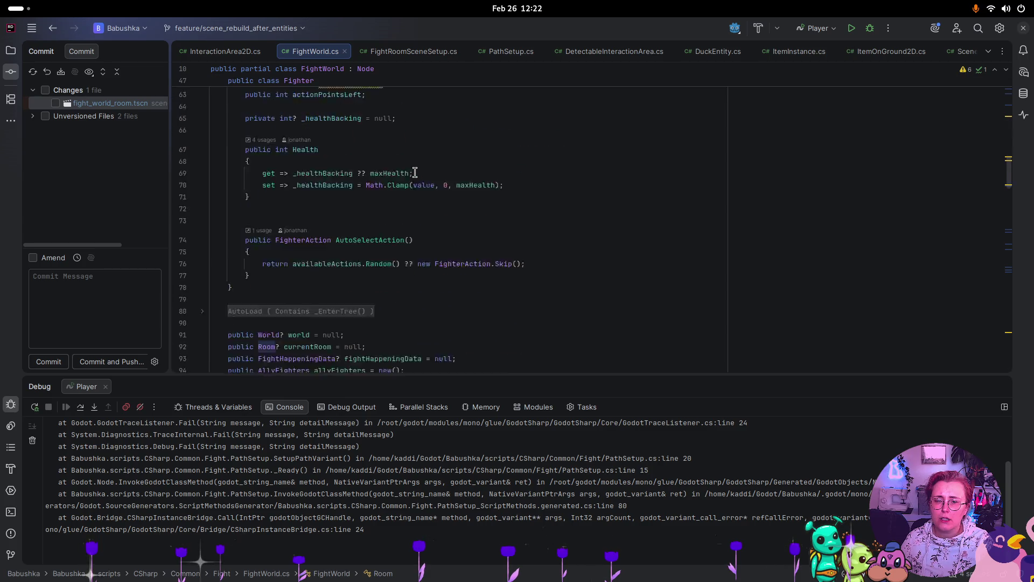
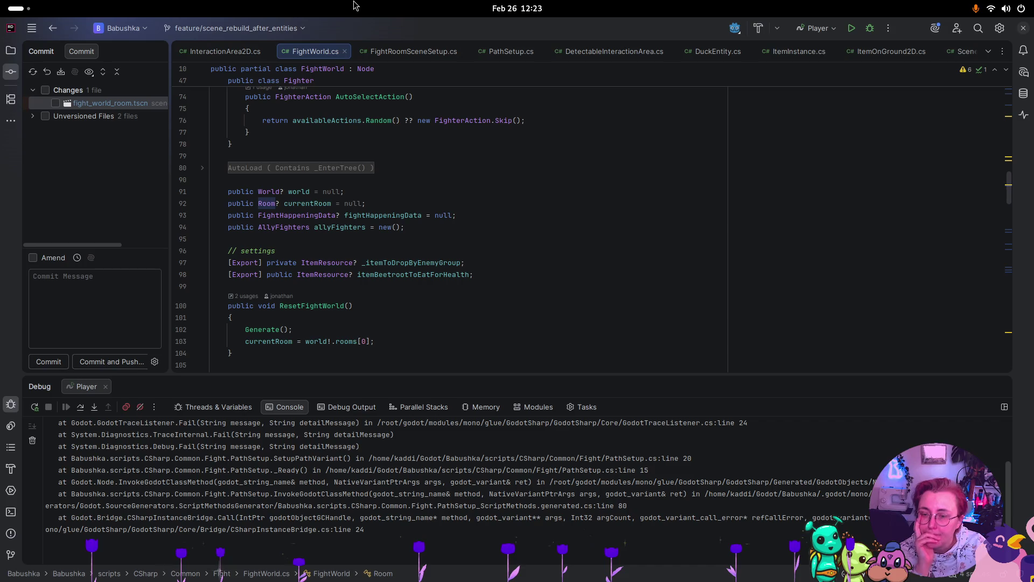
- Open NightStarter.cs at its ResetFightWorld call from the '2 usages' list
left_click(328, 207)
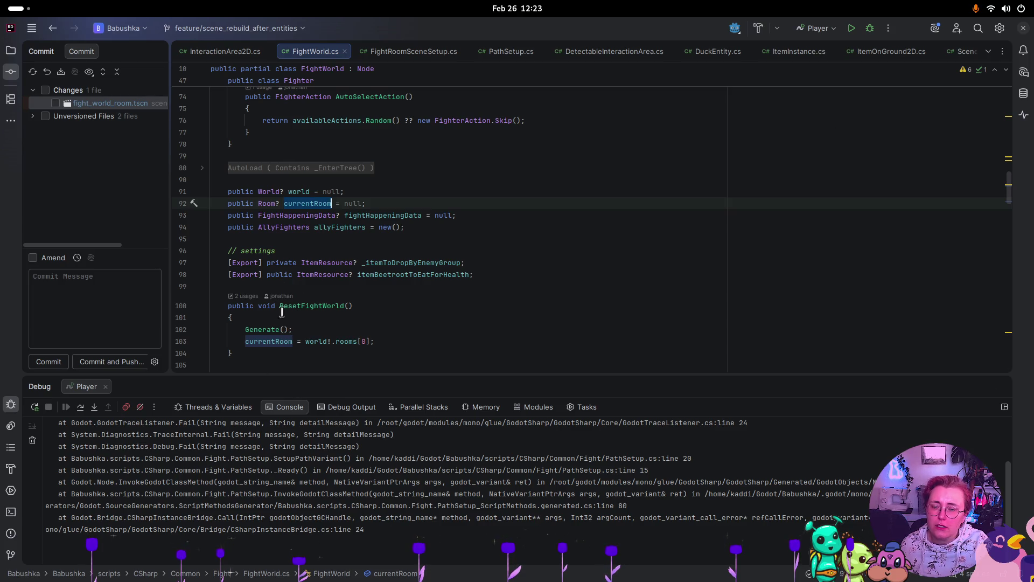
left_click(243, 297)
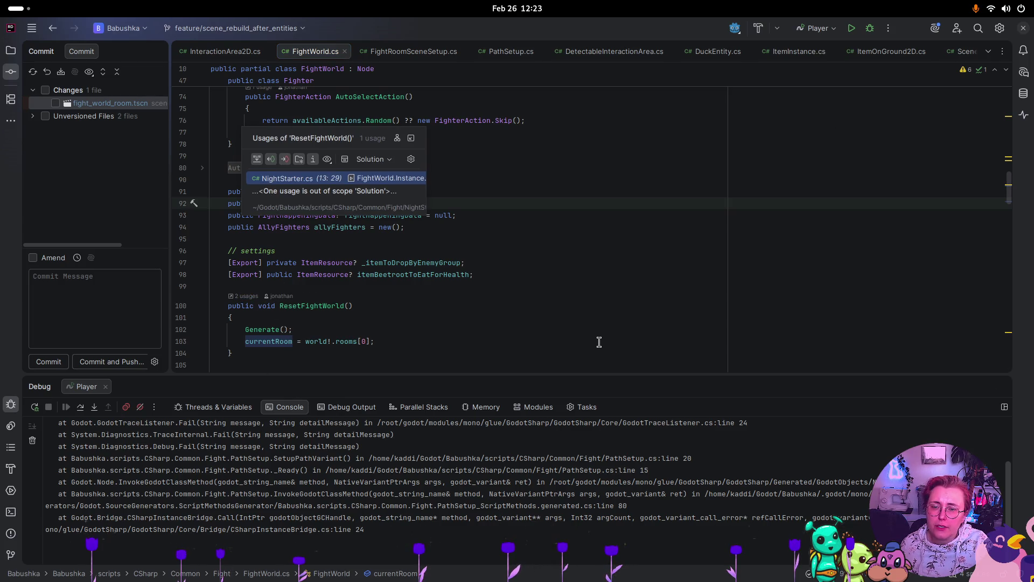
left_click(298, 182)
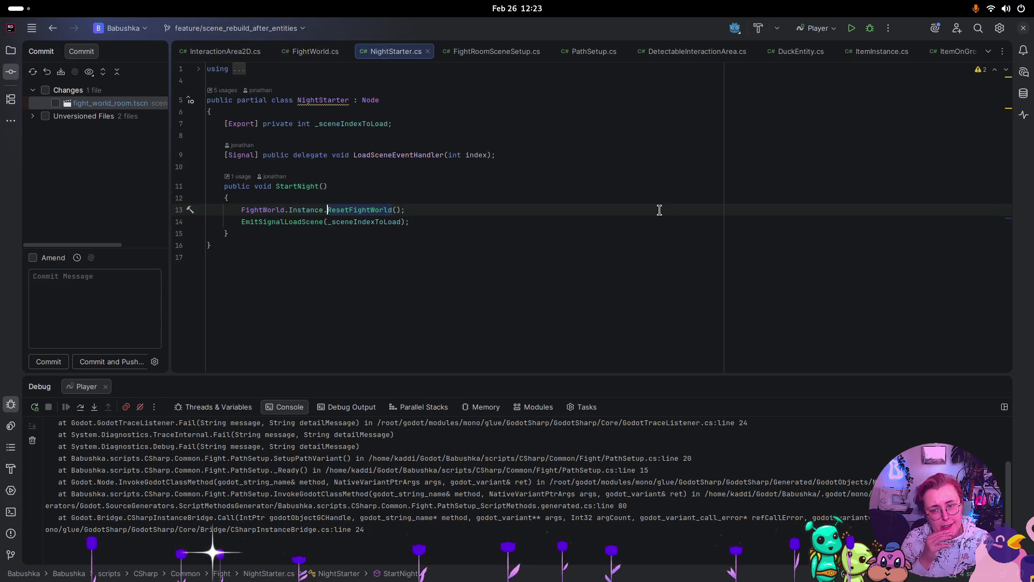
double_click(328, 102)
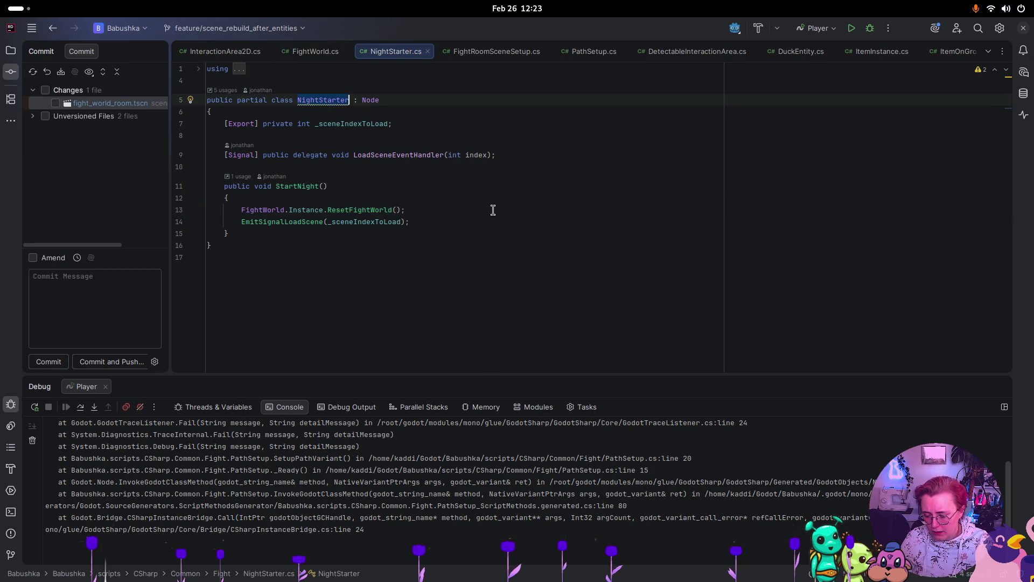
key("super")
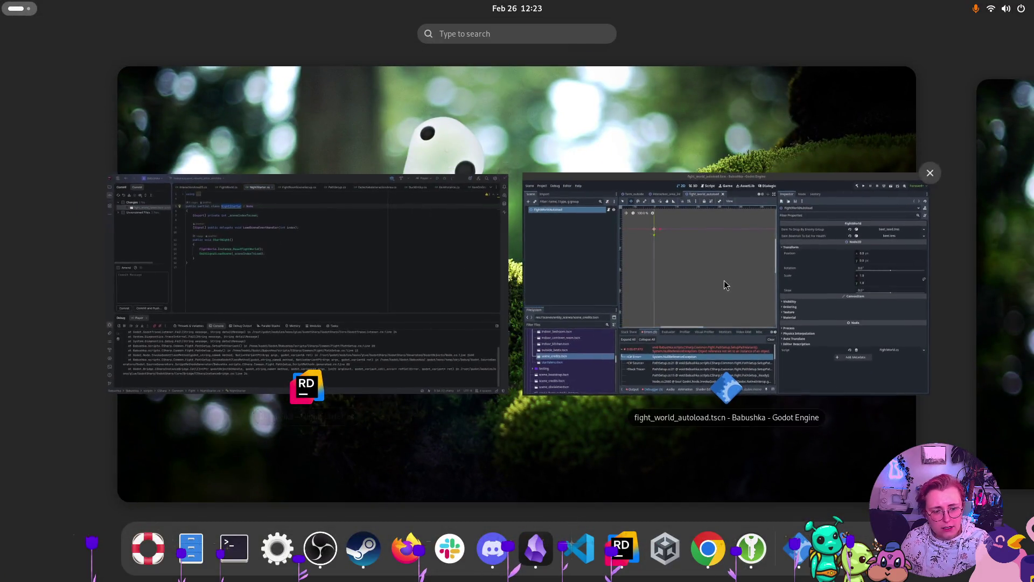
- In Godot, open the fight_world_room scene and filter its tree for NightStarter, then clear the filter
left_click(724, 285)
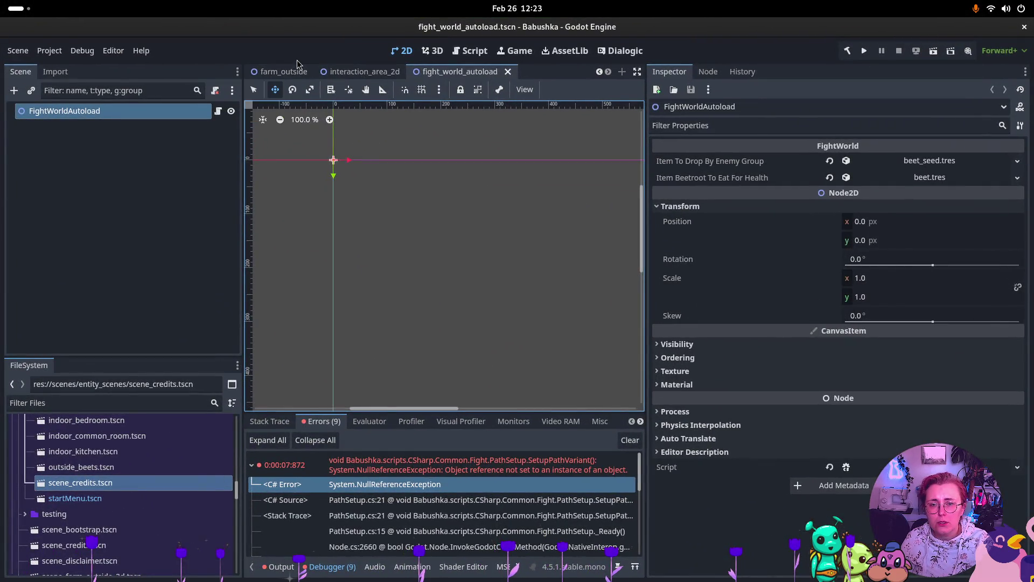
scroll(316, 76, "up", 3)
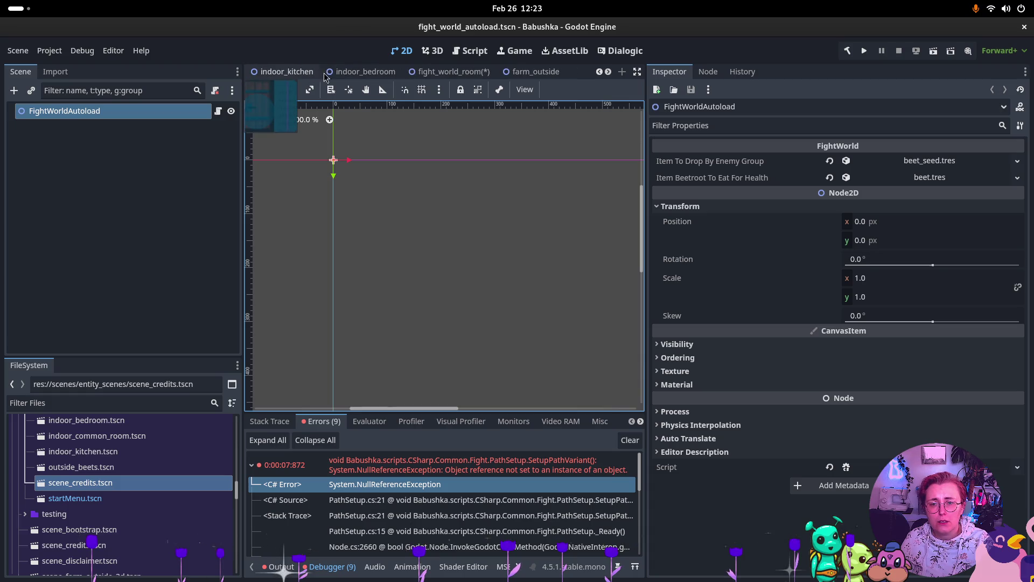
left_click(452, 72)
left_click(106, 90)
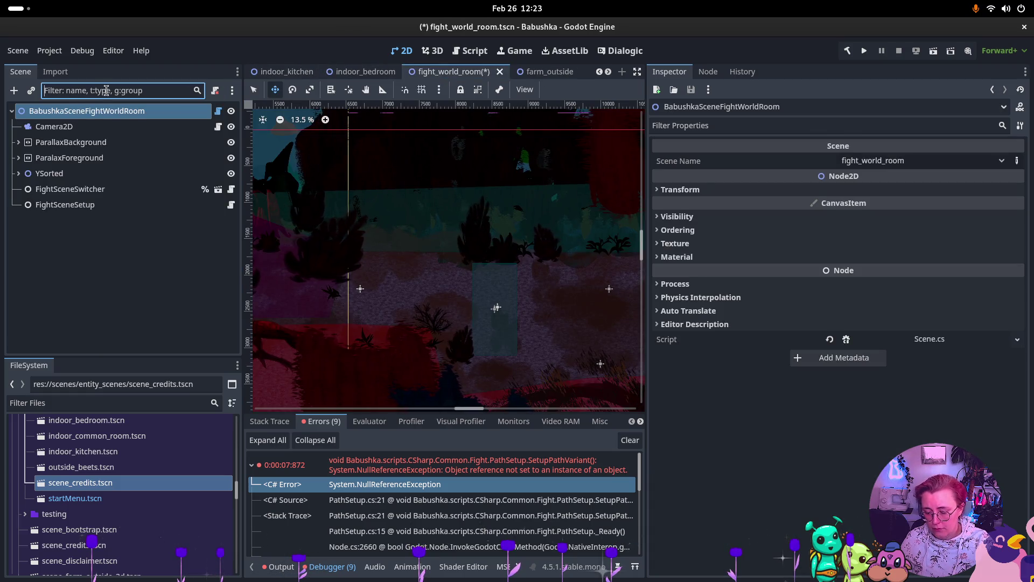
type("t:NightStarter")
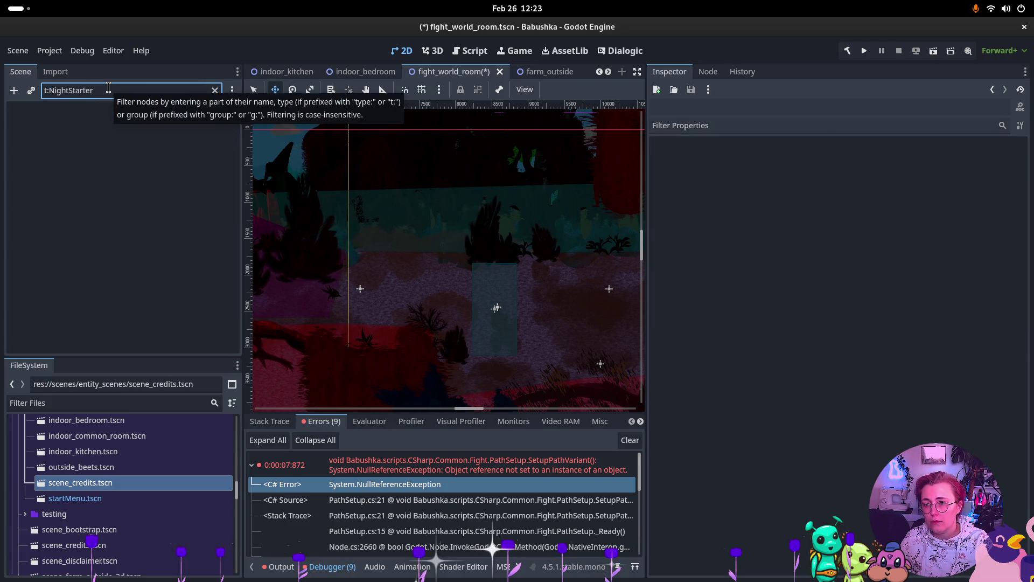
key("BackSpace")
key("BackSpace")
key("BackSpace")
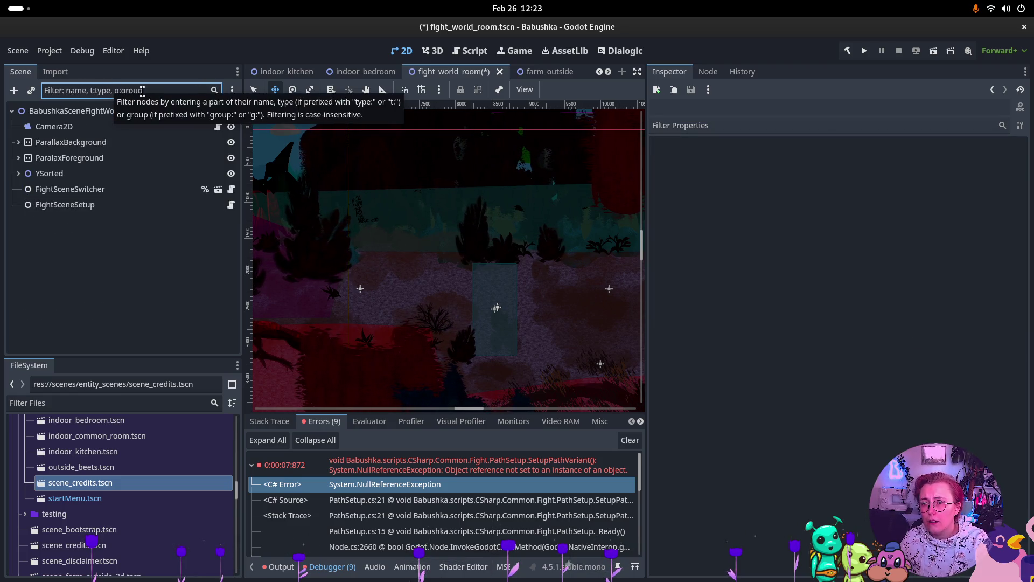
type("NightStarter")
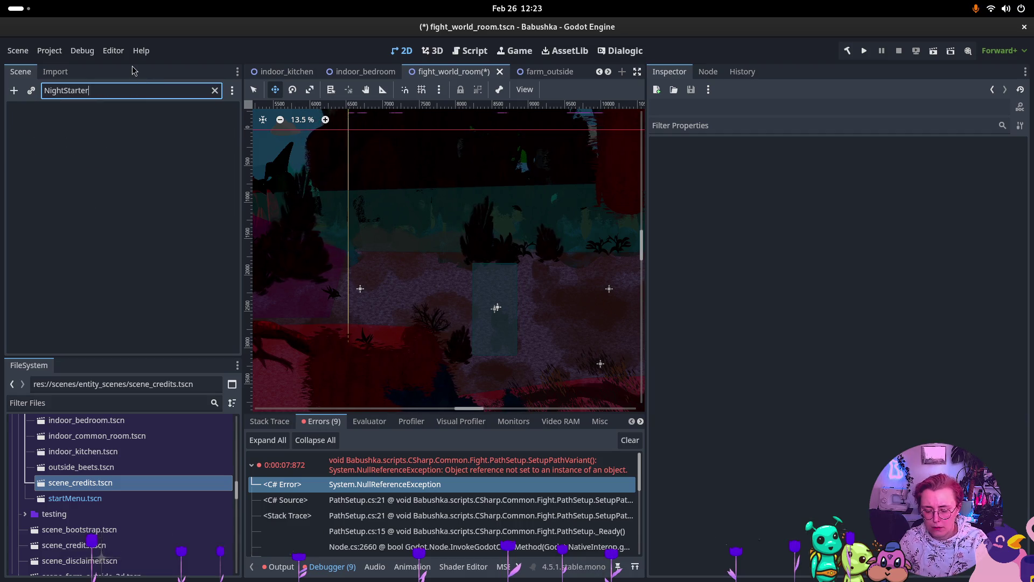
key("BackSpace")
key("BackSpace")
key("BackSpace")
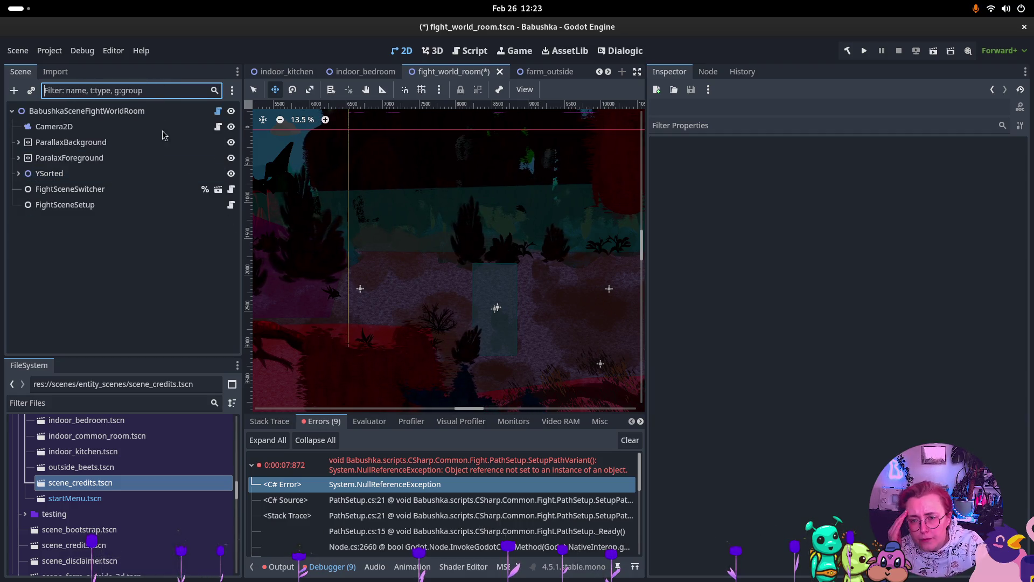
- Inspect the FightSceneSetup and FightSceneSwitcher nodes and widen the 2D scene view
left_click(167, 206)
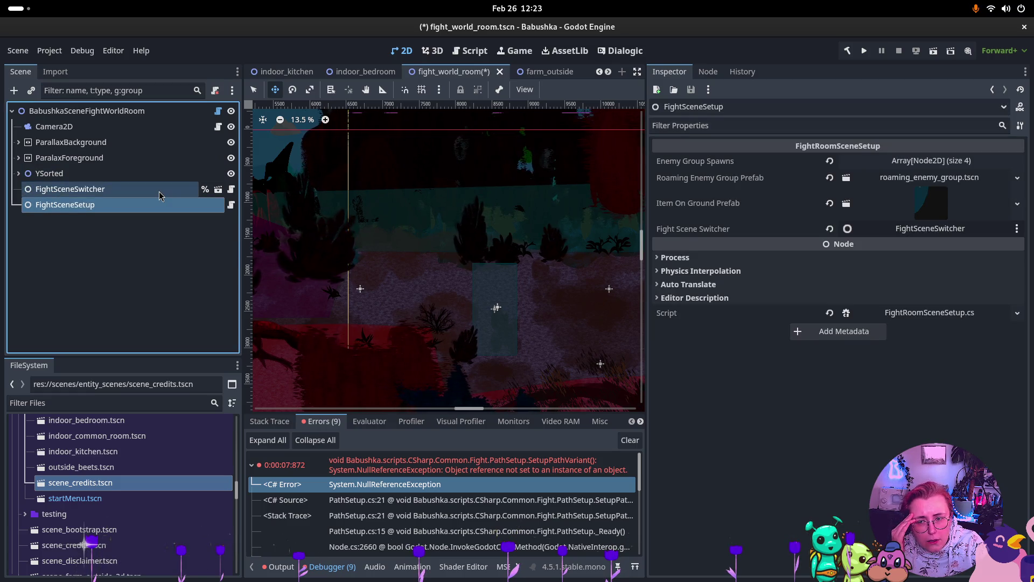
left_click(159, 192)
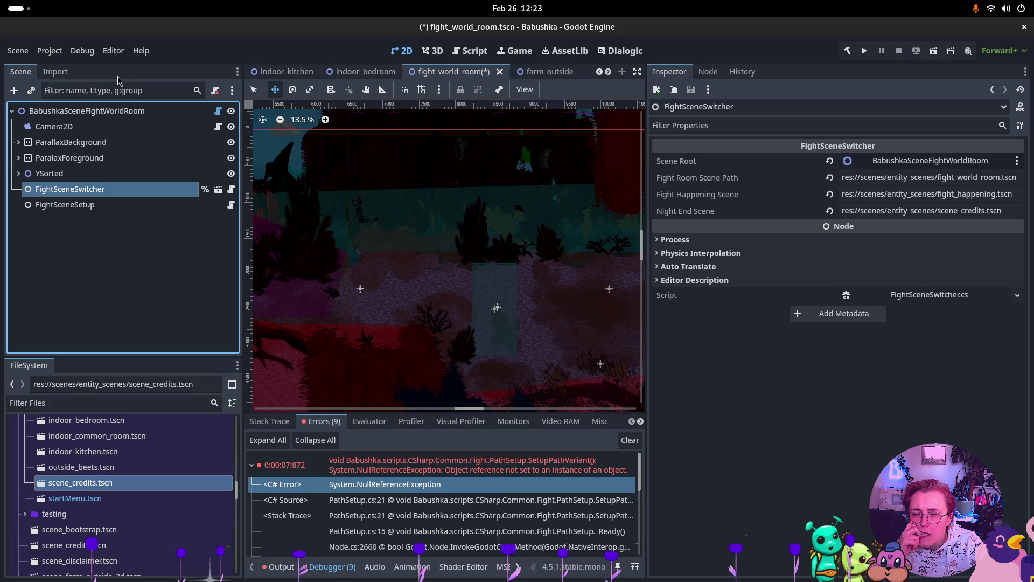
scroll(440, 71, "down", 3)
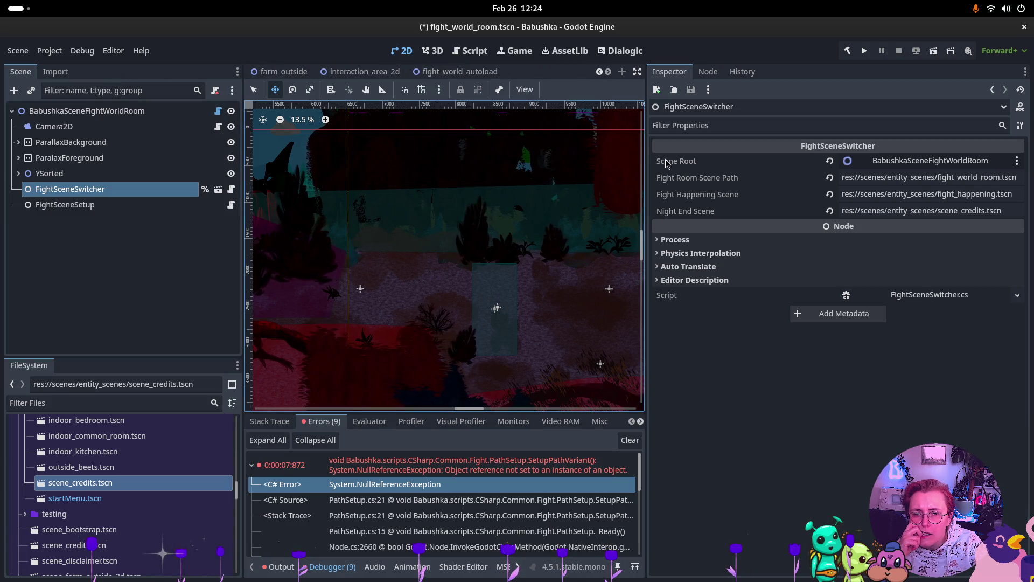
left_click_drag(648, 173, 788, 173)
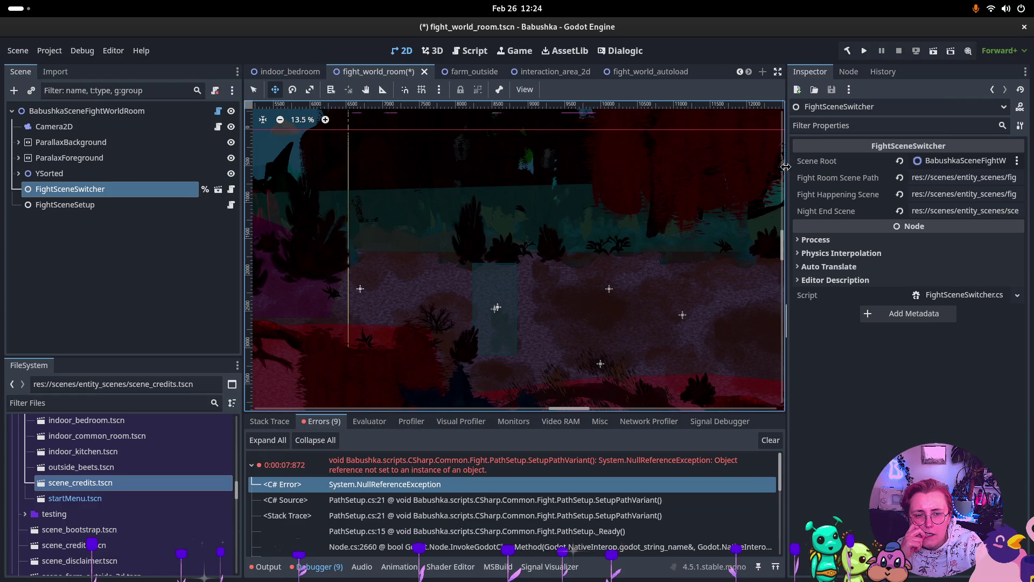
- Look at fight_world_autoload and fight_world_room, ending on the indoor_bedroom scene
left_click(632, 75)
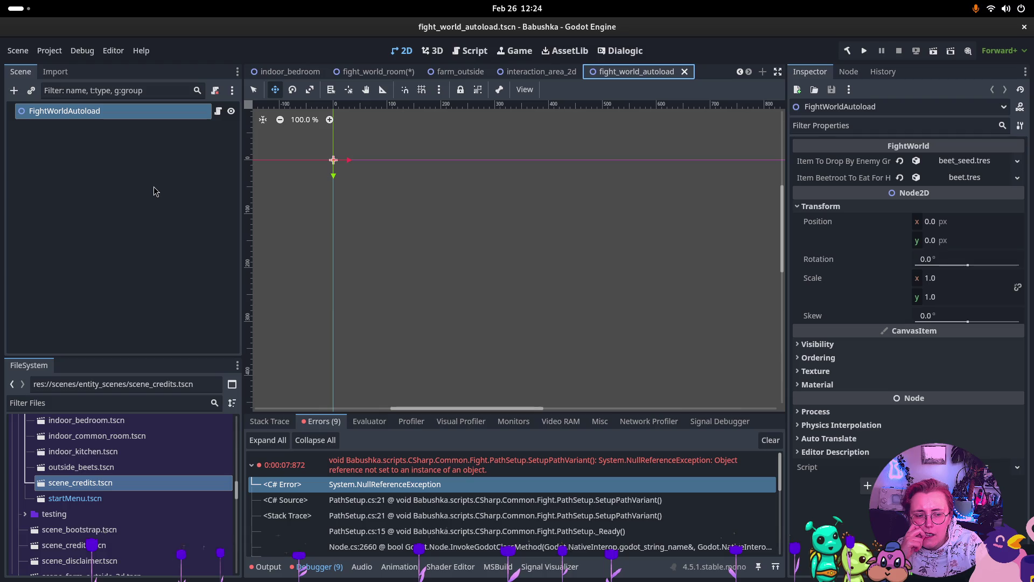
left_click(377, 71)
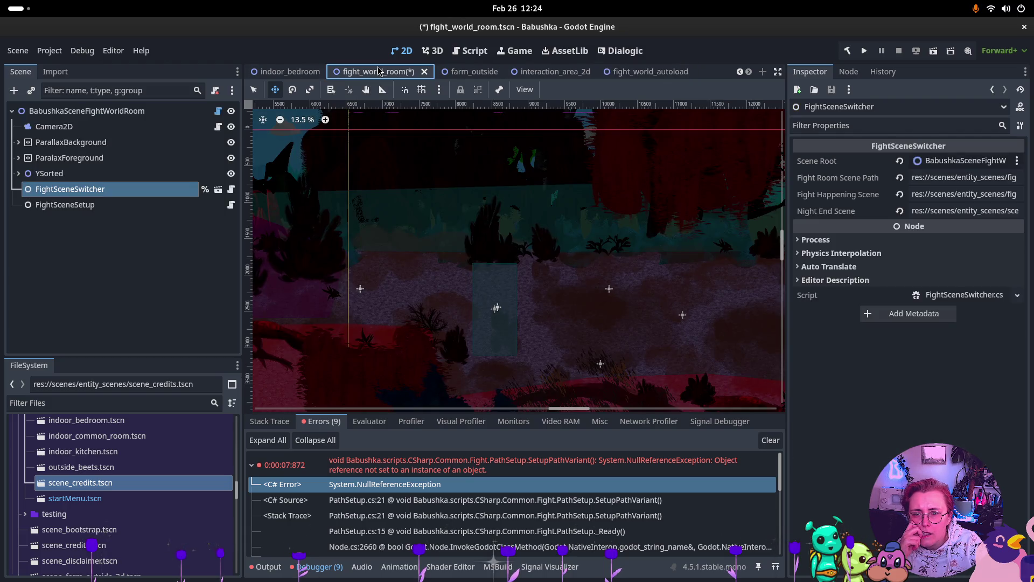
left_click(300, 74)
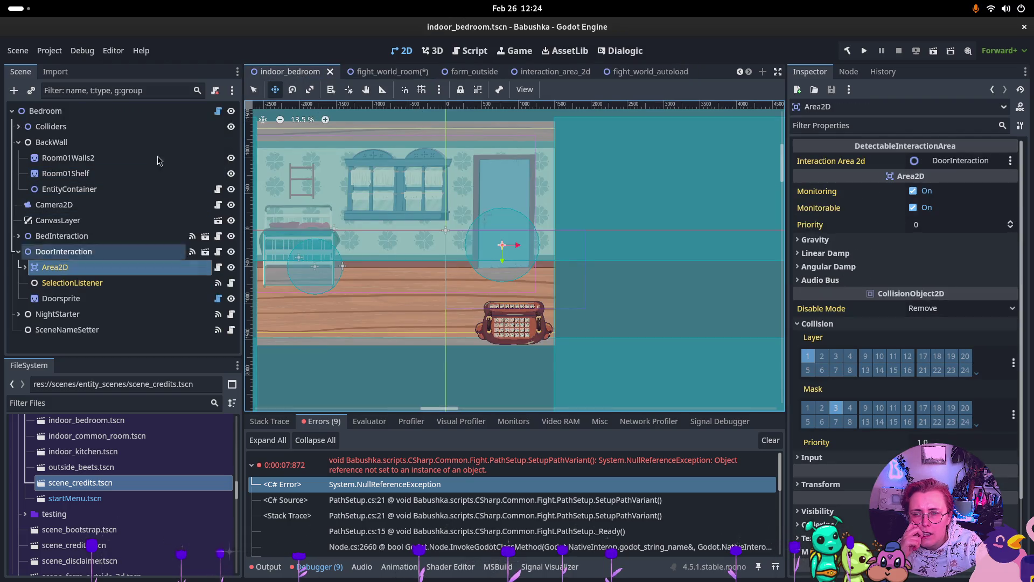
- Filter the tree for the NightStarter node and open its NightStarter.cs script
left_click(138, 92)
type("NightStarter")
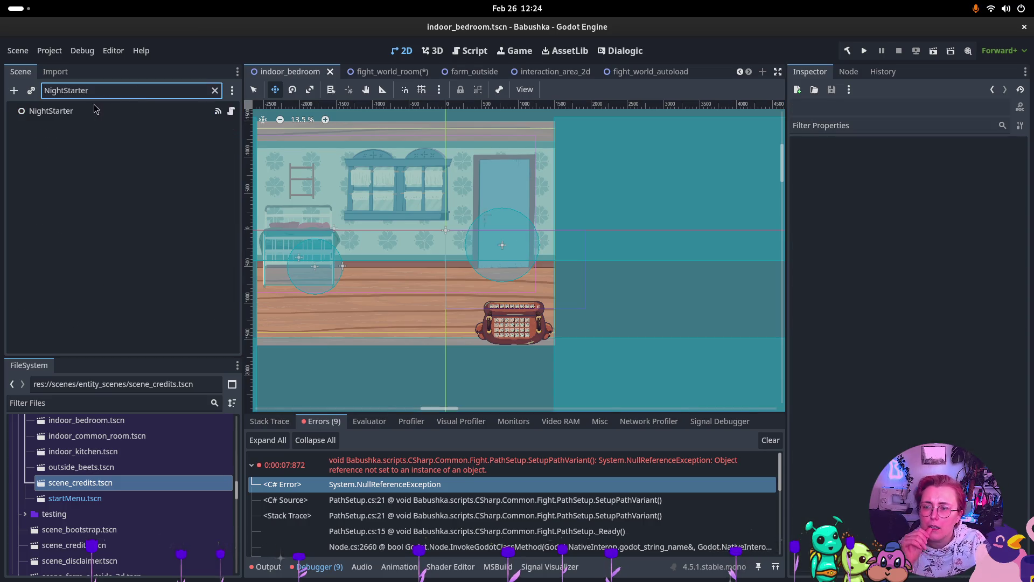
left_click(94, 111)
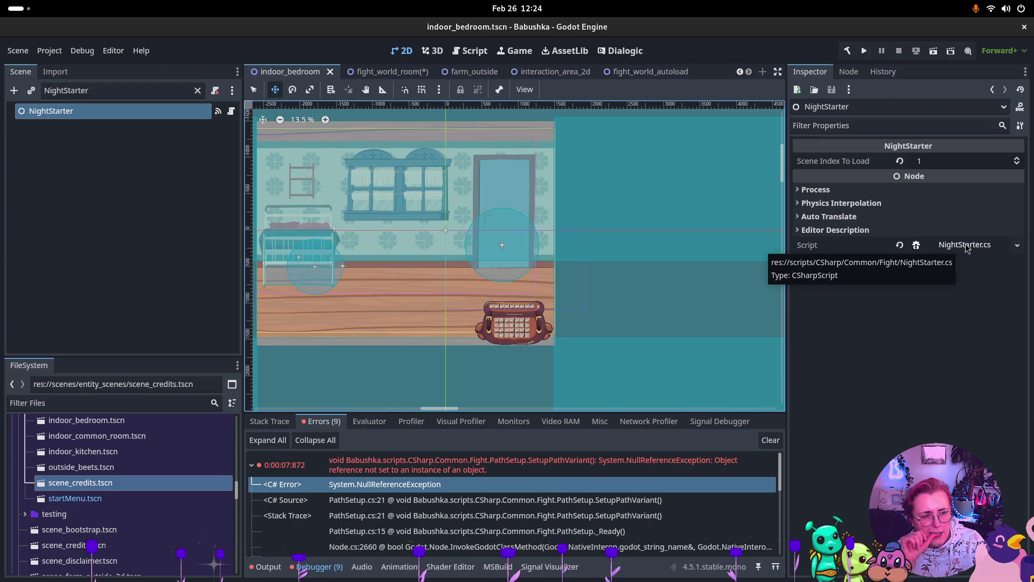
left_click(966, 246)
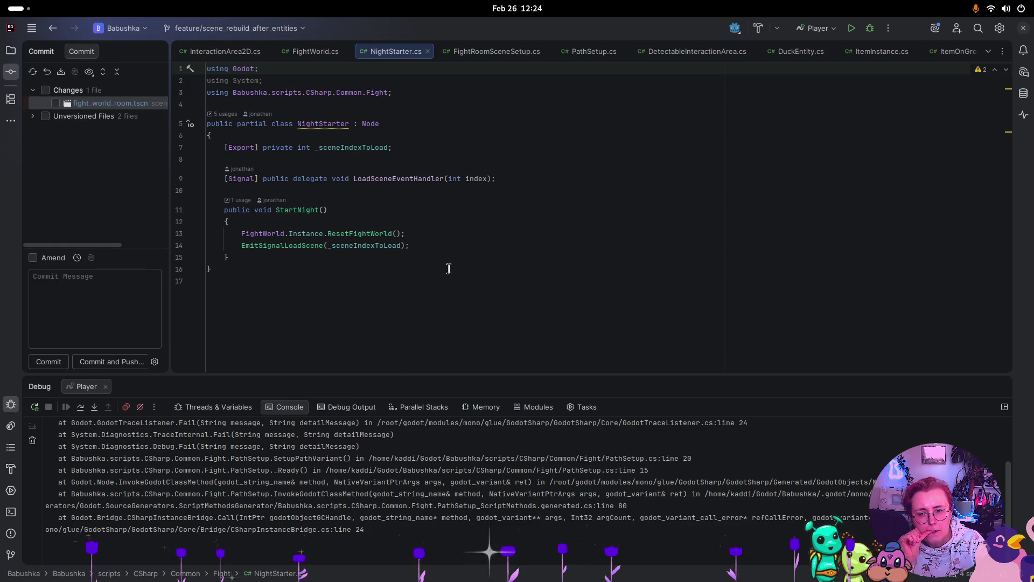
- Delete NightStarter's LoadSceneAtIndex signal connection in the Node tab
key("super")
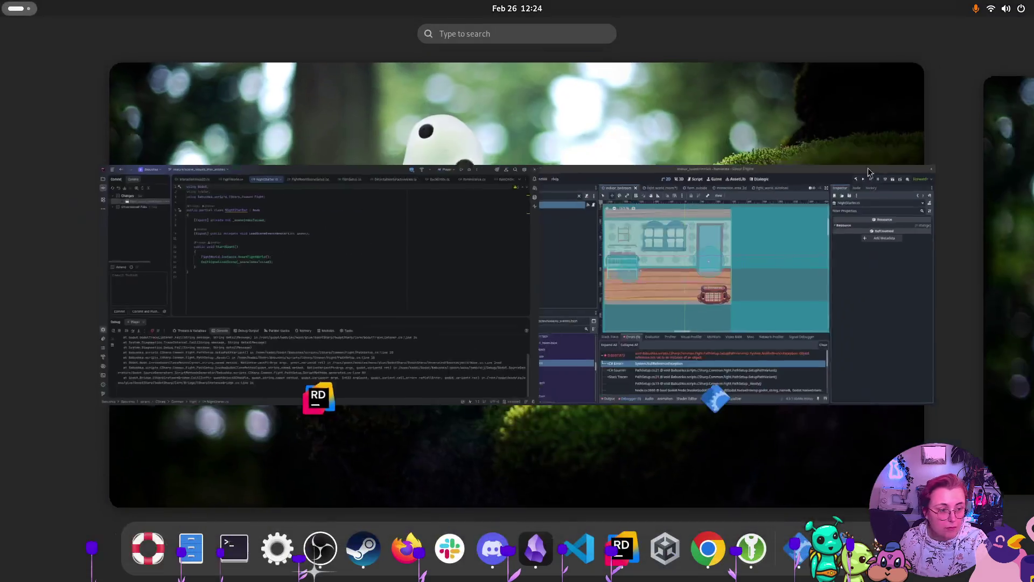
left_click(892, 229)
left_click(849, 72)
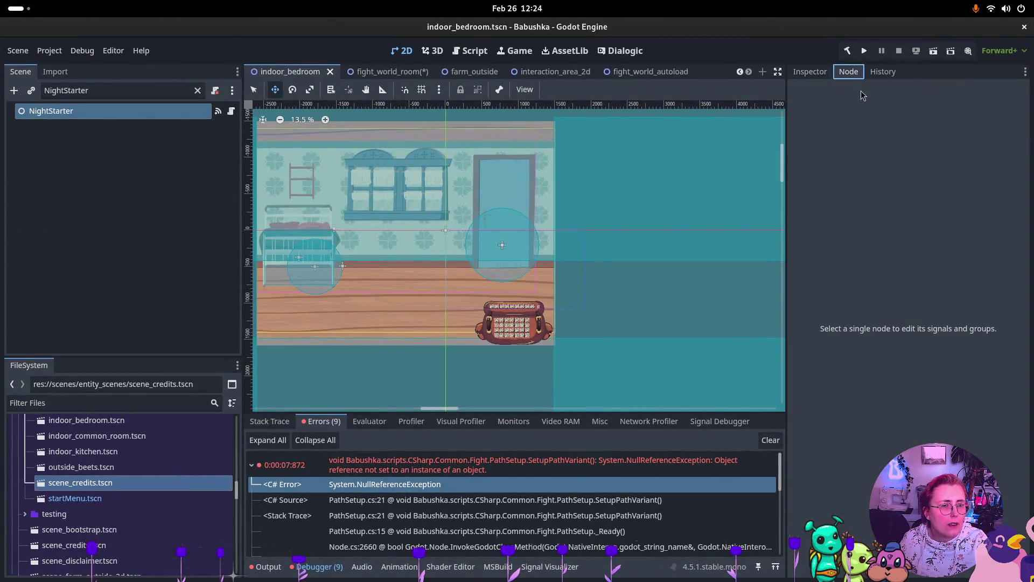
left_click(809, 72)
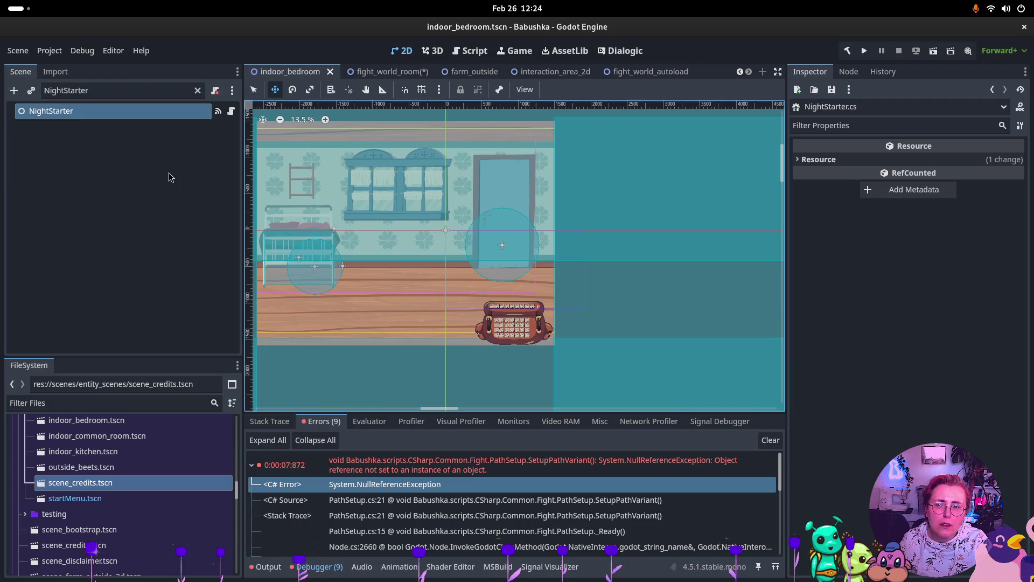
left_click(155, 115)
left_click(848, 71)
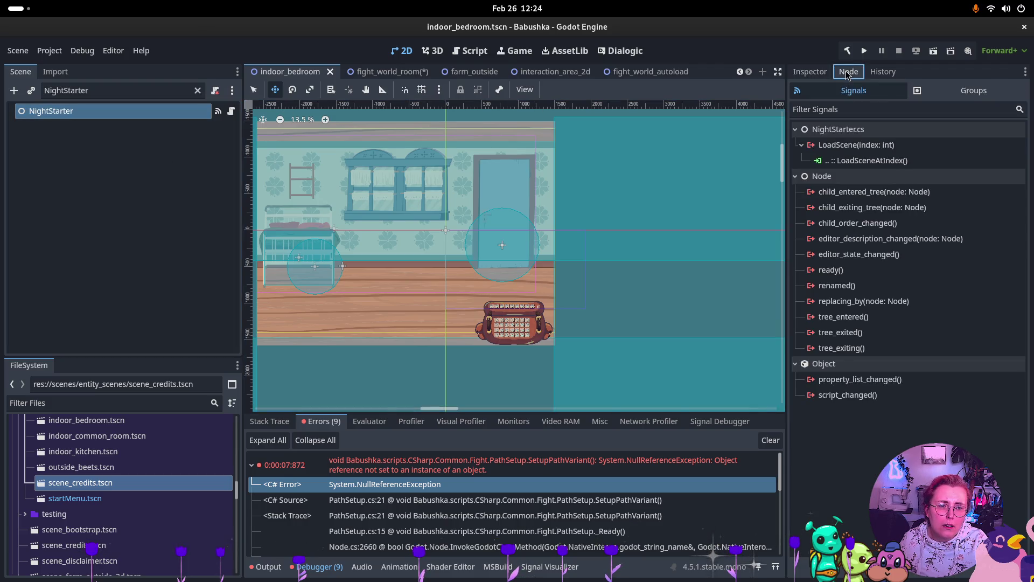
left_click(878, 161)
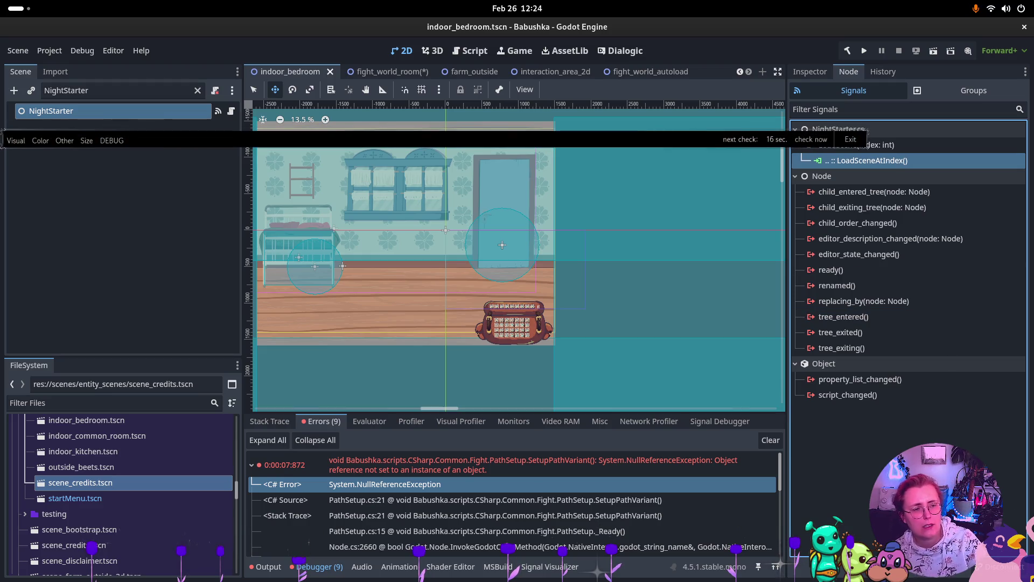
key("Delete")
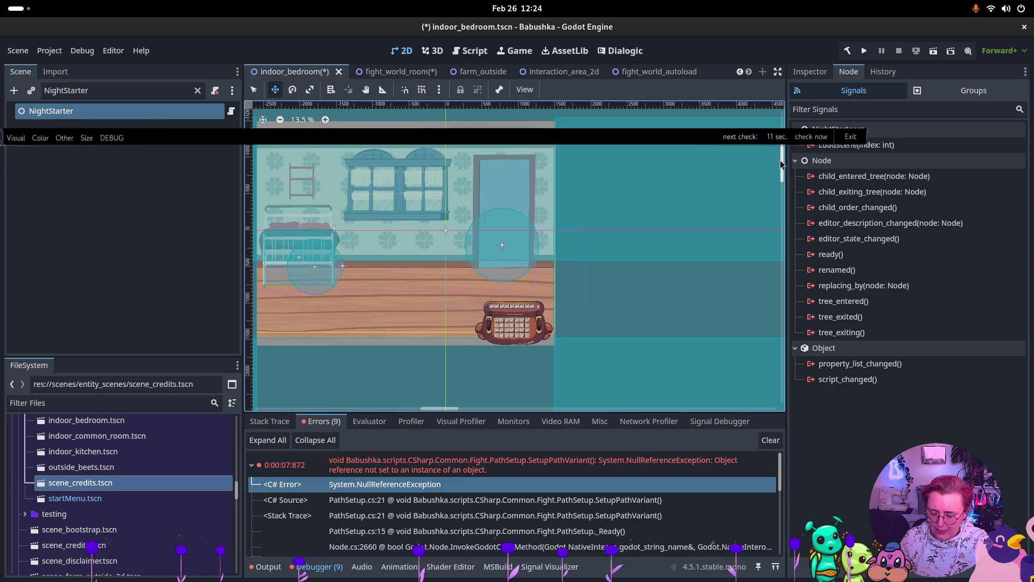
- Show NightStarter's properties again, then switch to NightStarter.cs in Rider
key("super")
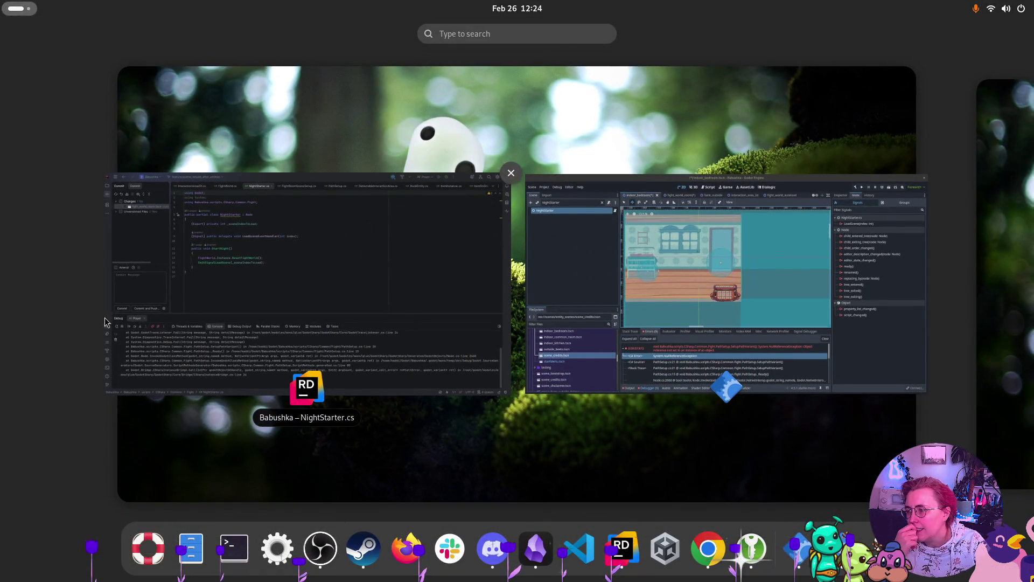
left_click(701, 280)
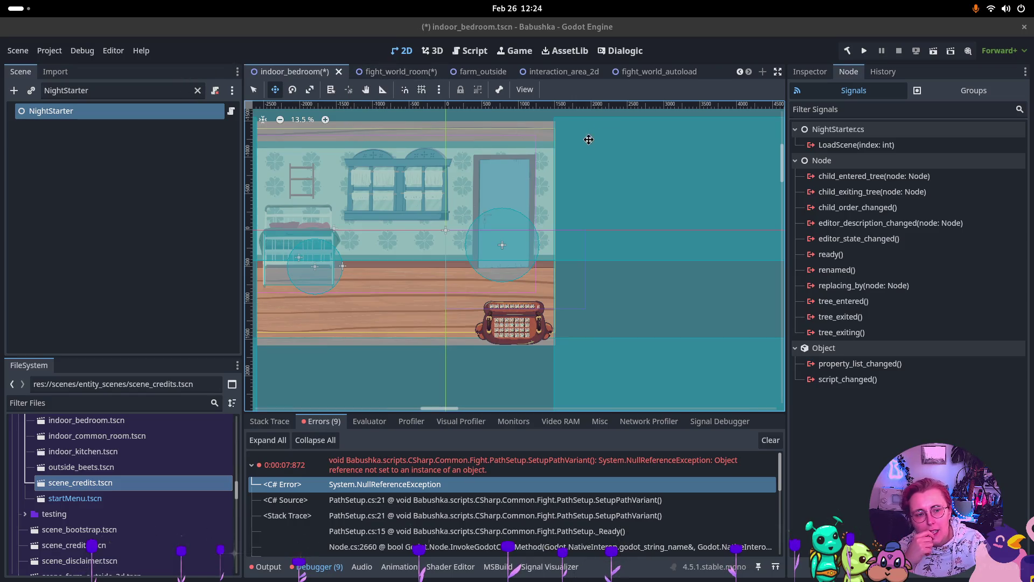
left_click(809, 72)
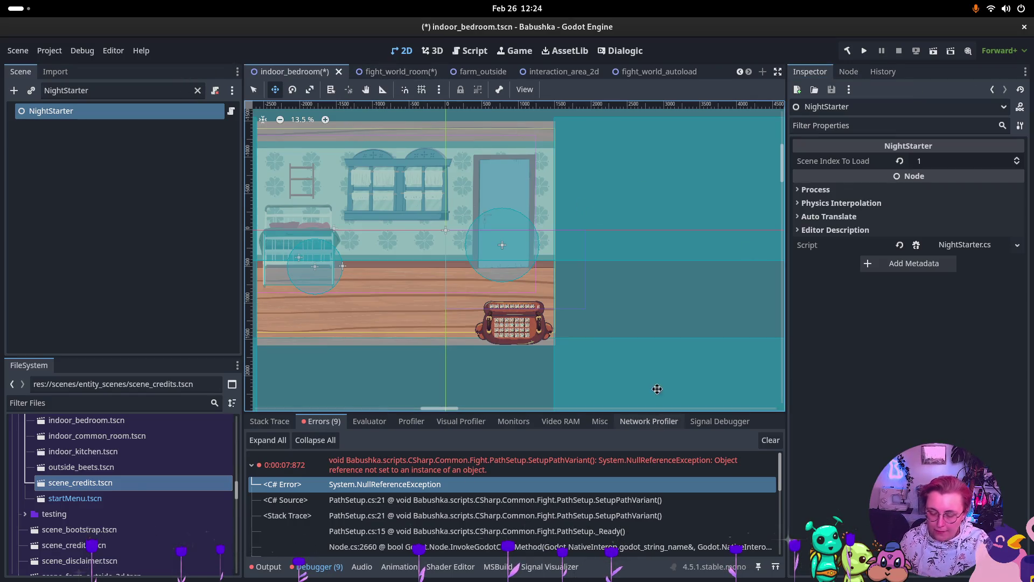
key("super")
left_click(320, 286)
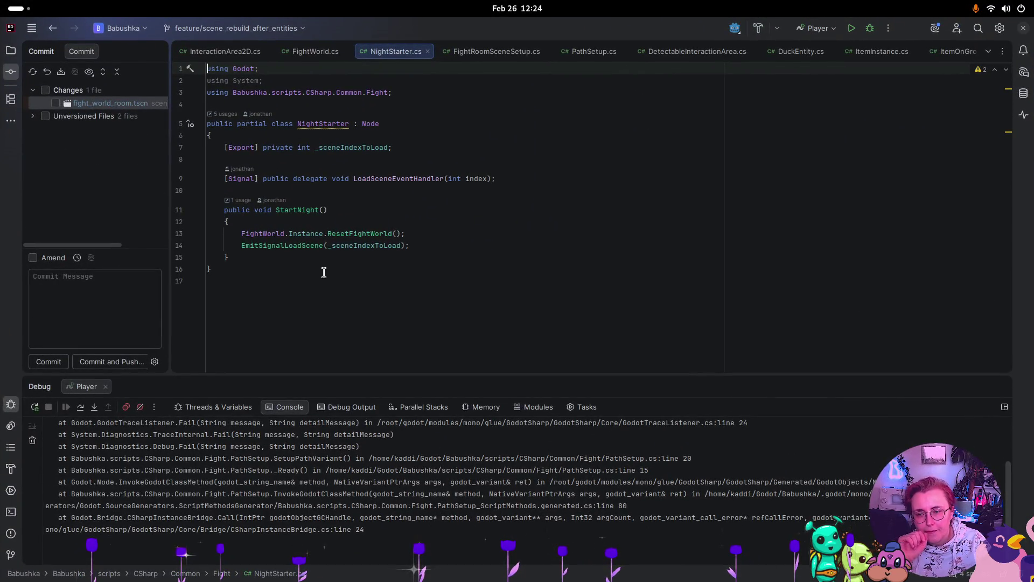
- Delete the exported _sceneIndexToLoad field and the LoadScene signal declaration
left_click_drag(411, 245, 199, 253)
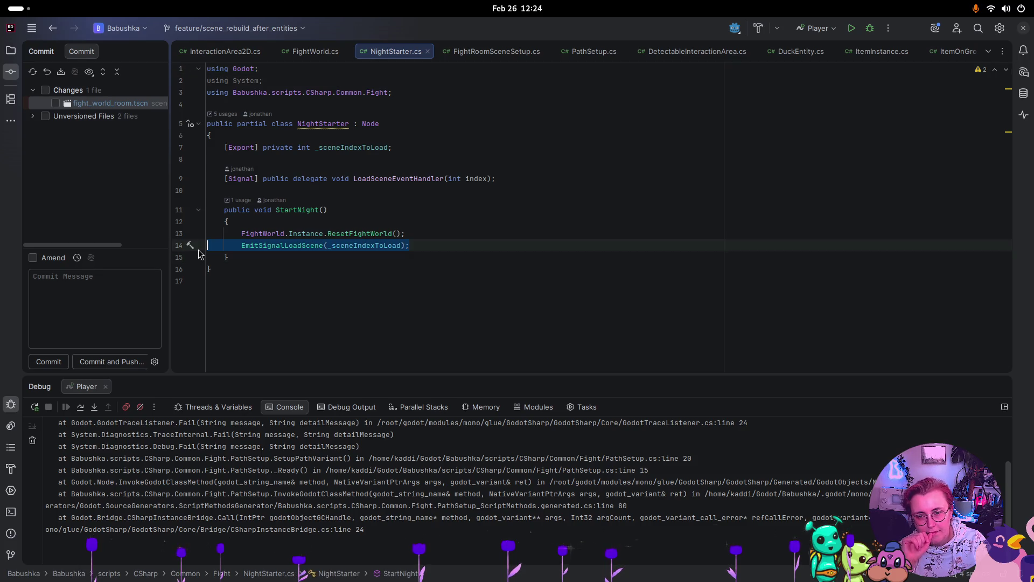
left_click(468, 191)
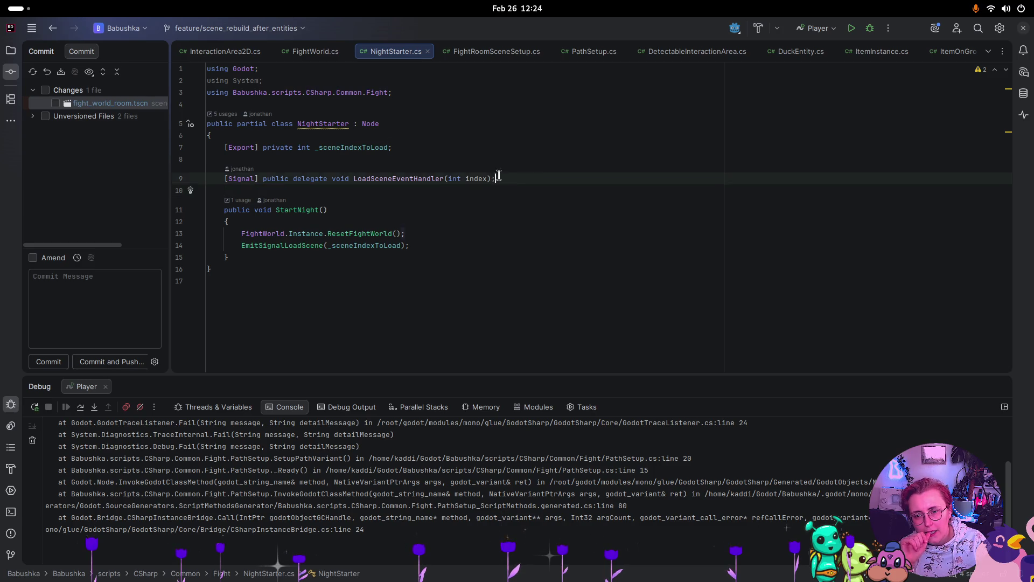
left_click_drag(496, 179, 151, 148)
key("BackSpace")
key("BackSpace")
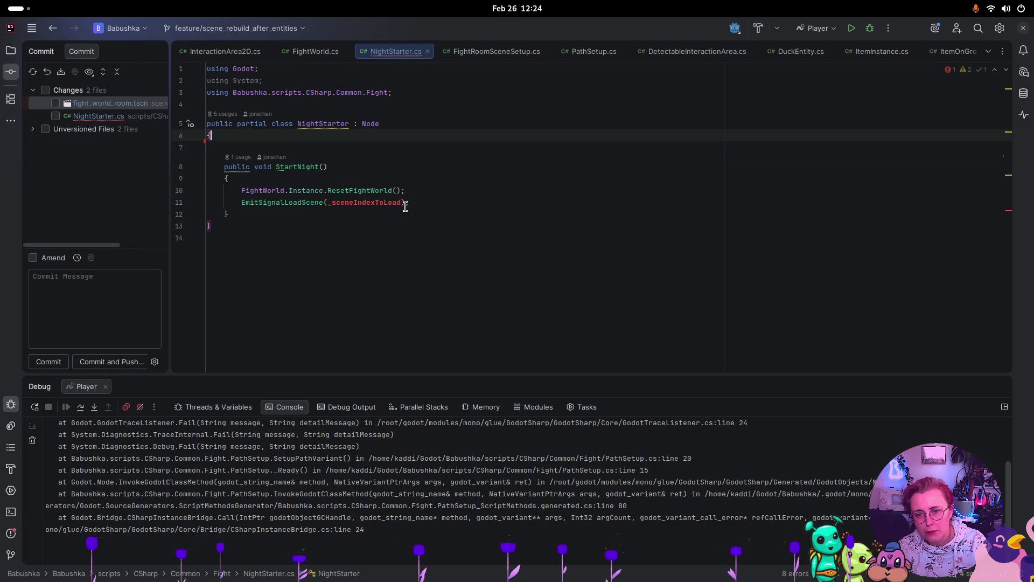
left_click(374, 210)
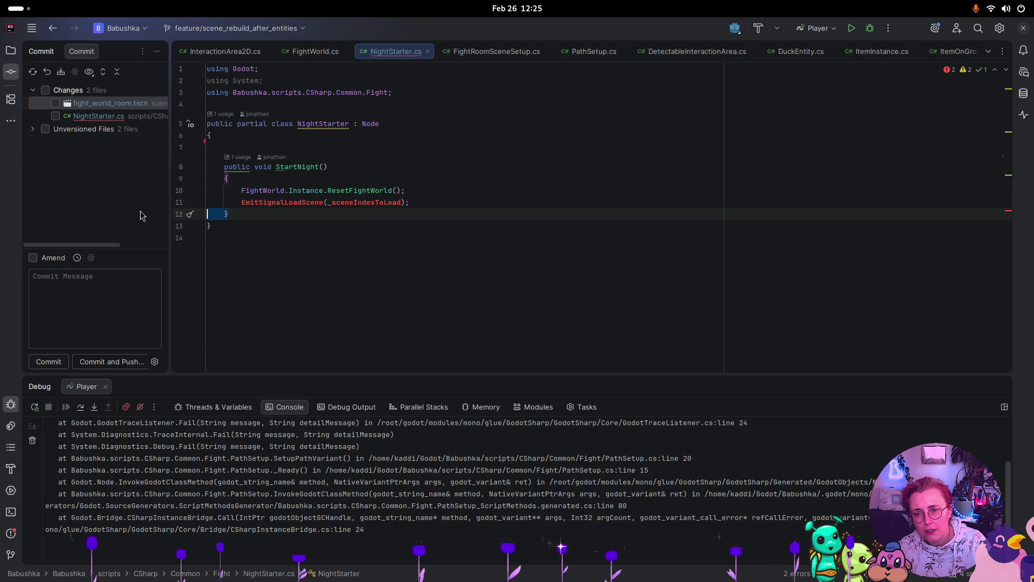
- Remove the EmitSignalLoadScene call, 'using System;' and the blank line, then return to Godot
left_click(361, 204)
key("shift+Home")
key("shift+Home")
key("BackSpace")
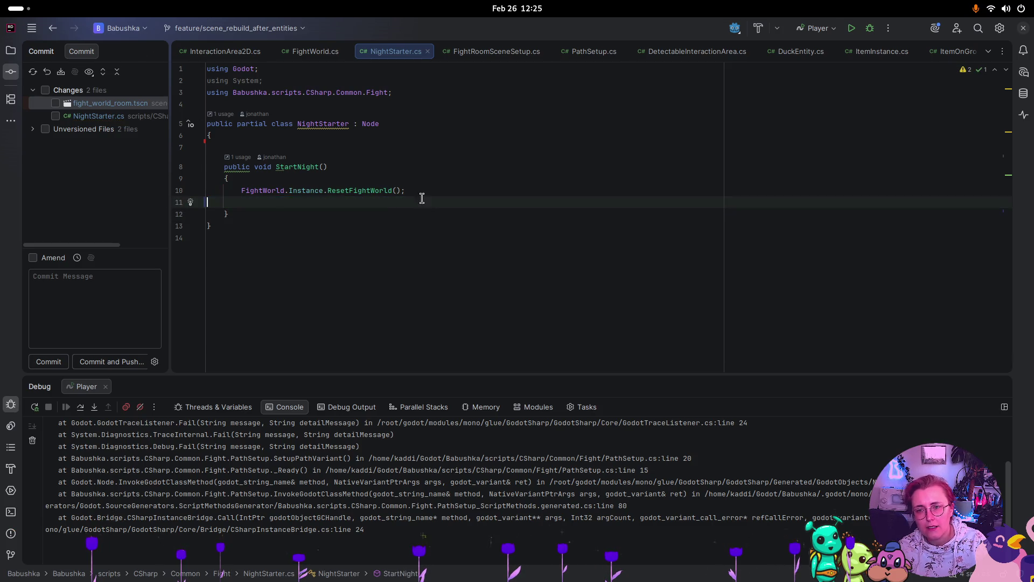
left_click(288, 75)
key("shift+Home")
key("BackSpace")
key("BackSpace")
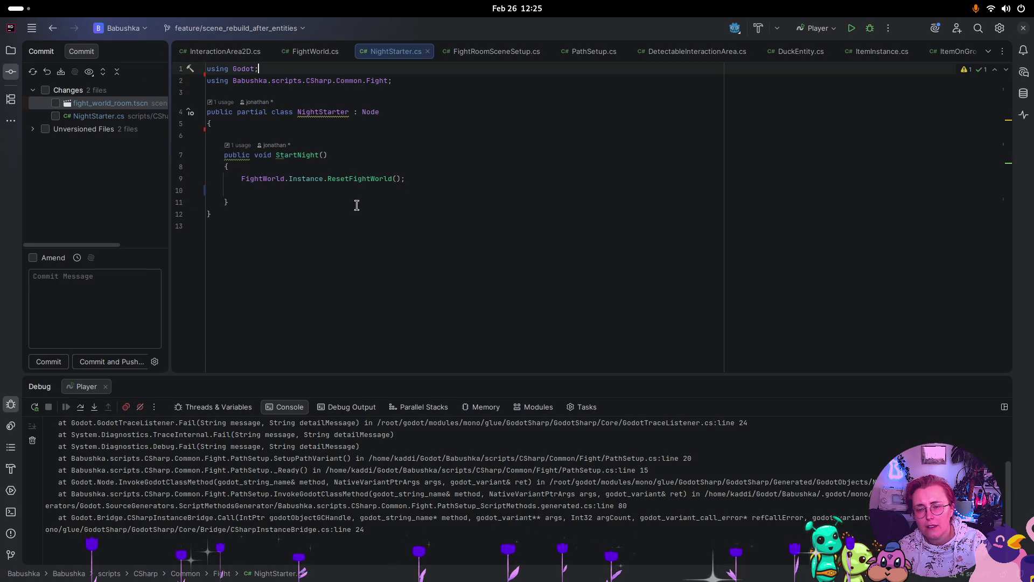
left_click(240, 192)
key("BackSpace")
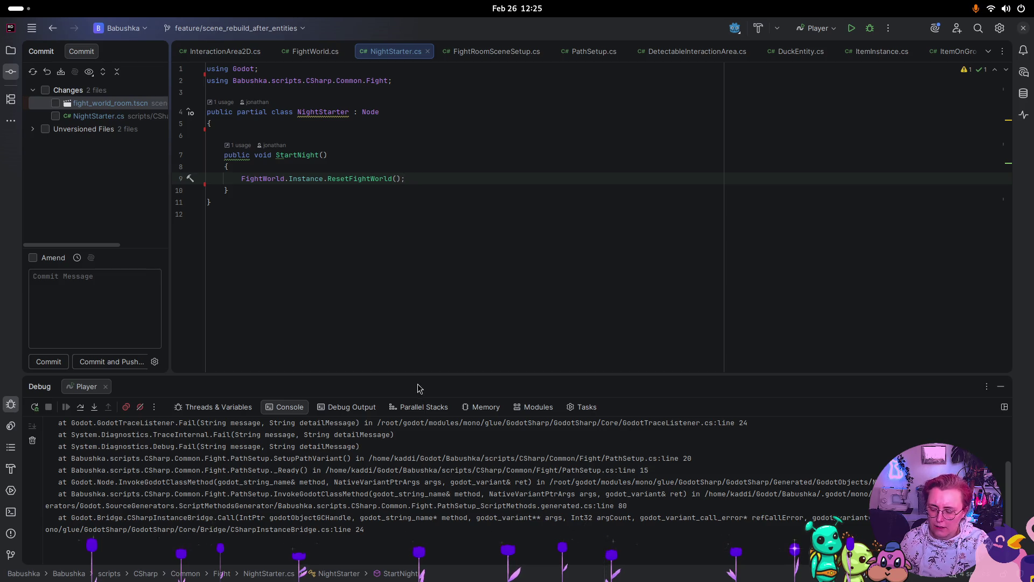
key("super")
left_click(625, 241)
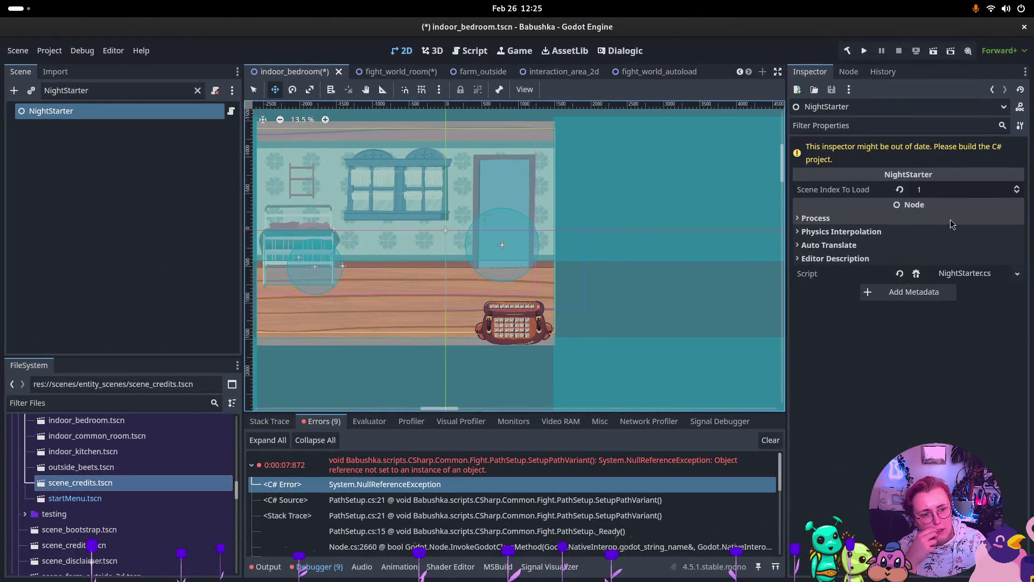
- Rebuild the C# project and check BedInteraction's Interacted links to StartNight and IncreaseDayCount
left_click(848, 50)
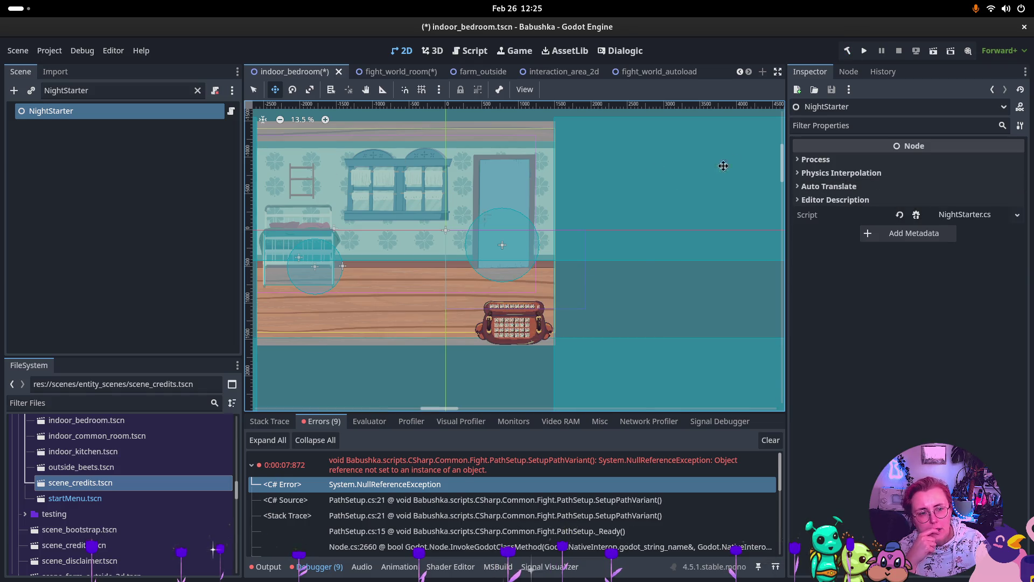
left_click(198, 91)
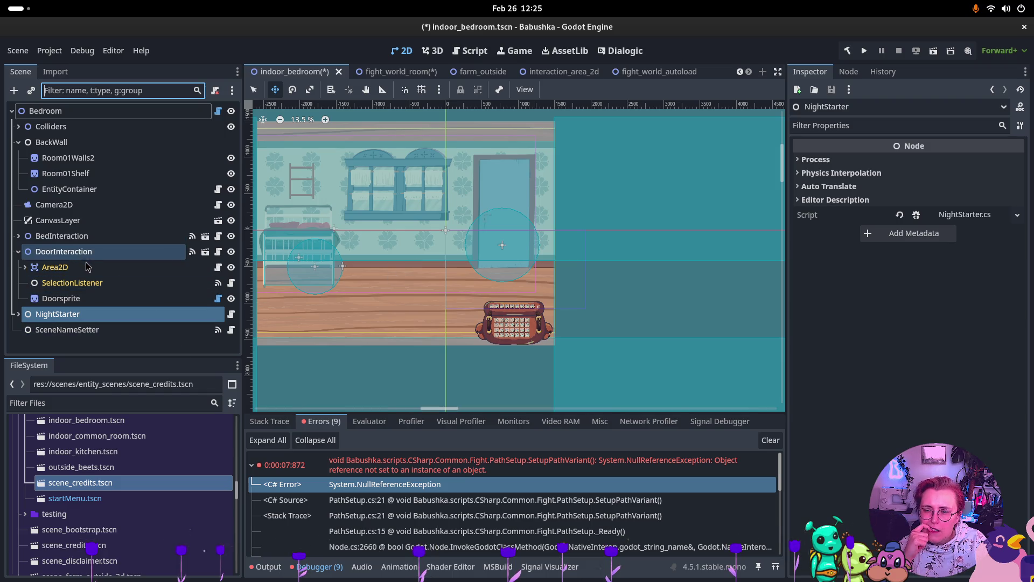
left_click(81, 236)
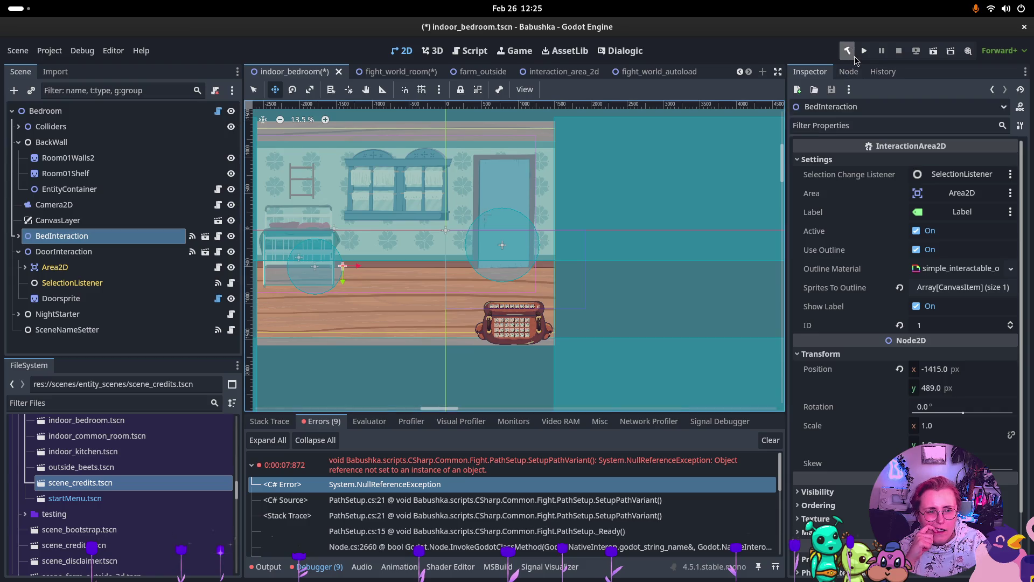
left_click(849, 72)
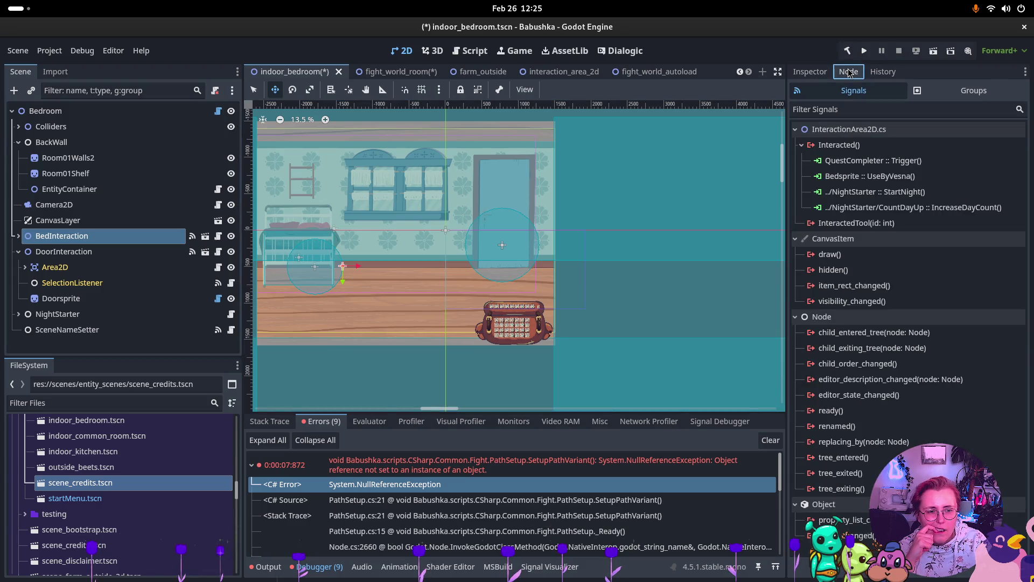
left_click(890, 197)
left_click(887, 209)
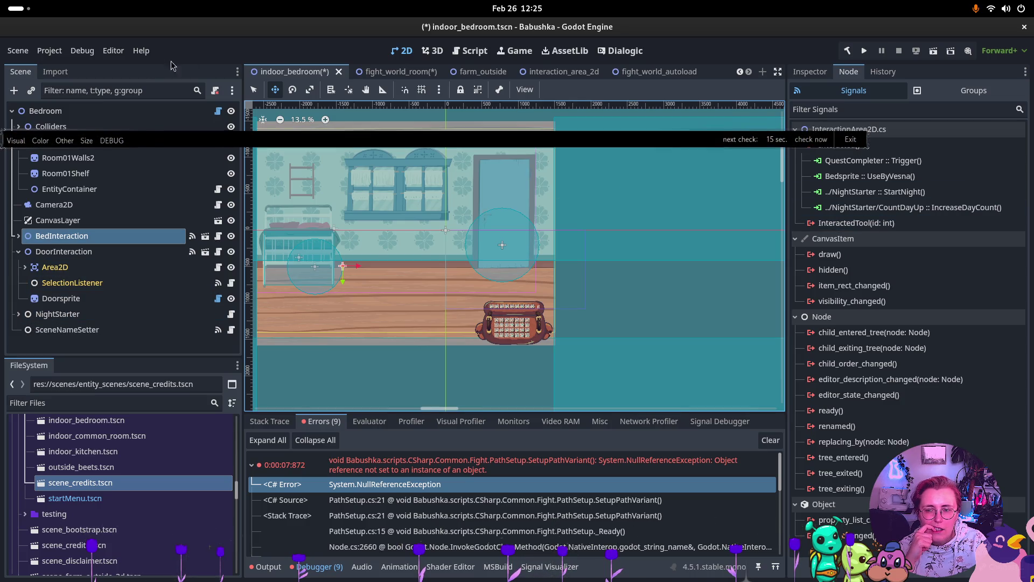
key("super")
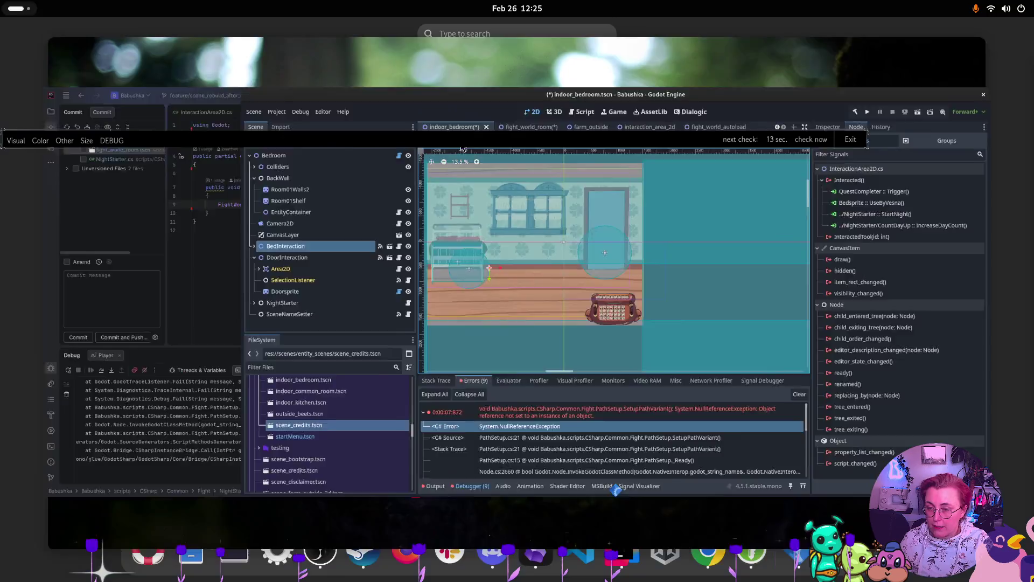
- In Rider, jump from NightStarter's ResetFightWorld call to its declaration in FightWorld.cs with Ctrl+B
left_click(399, 317)
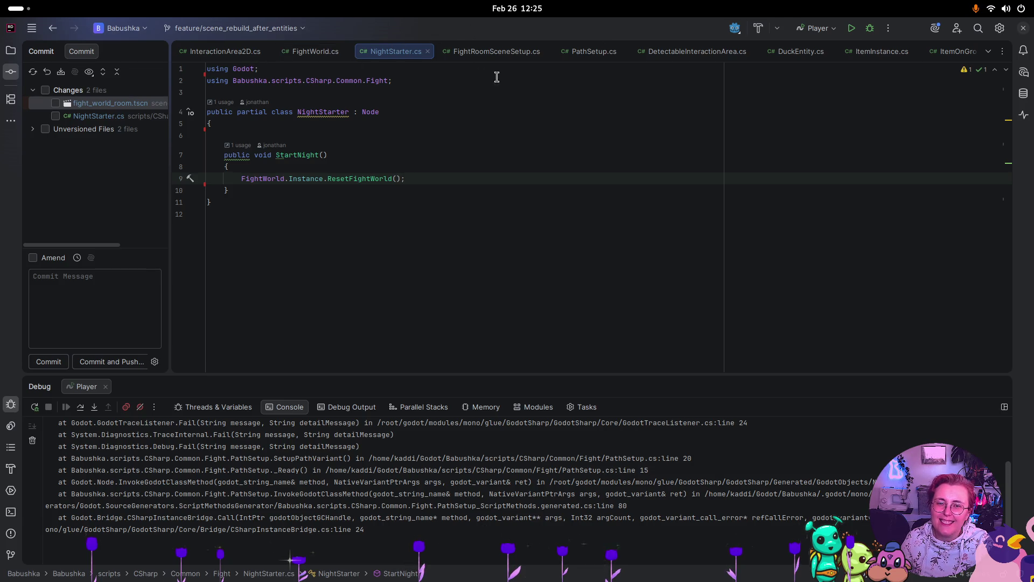
left_click(500, 53)
left_click(393, 51)
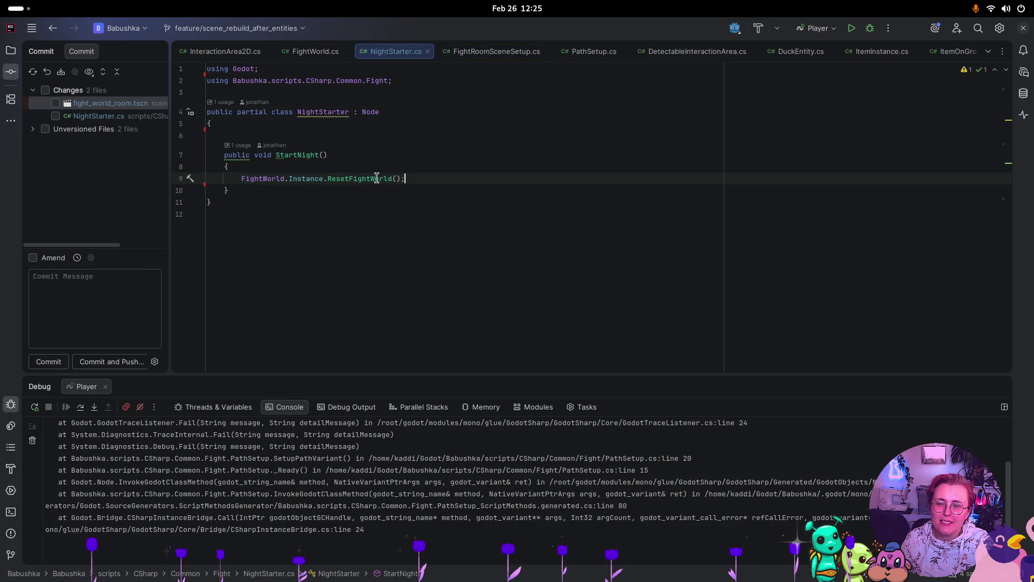
left_click(354, 178)
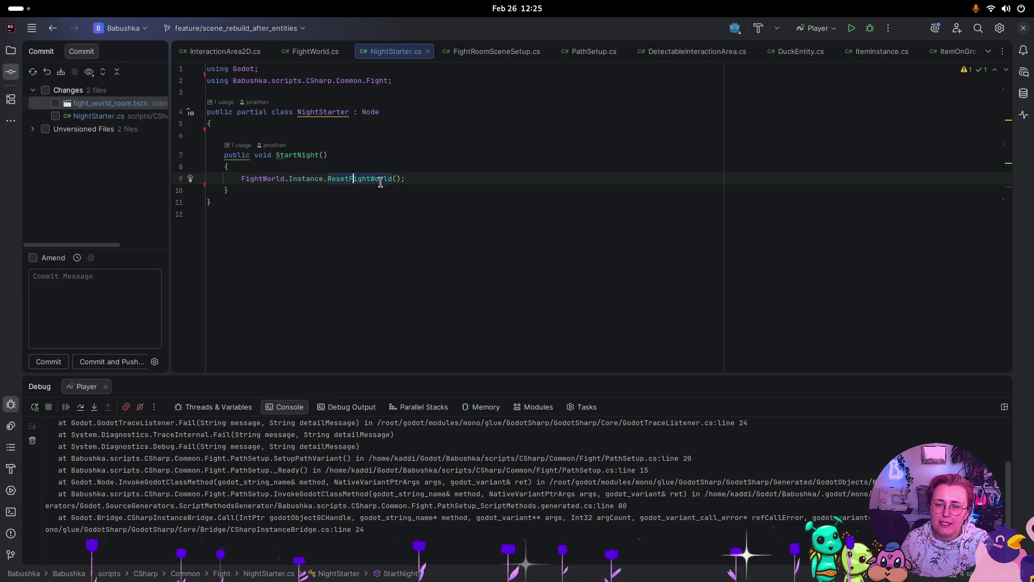
key("ctrl+b")
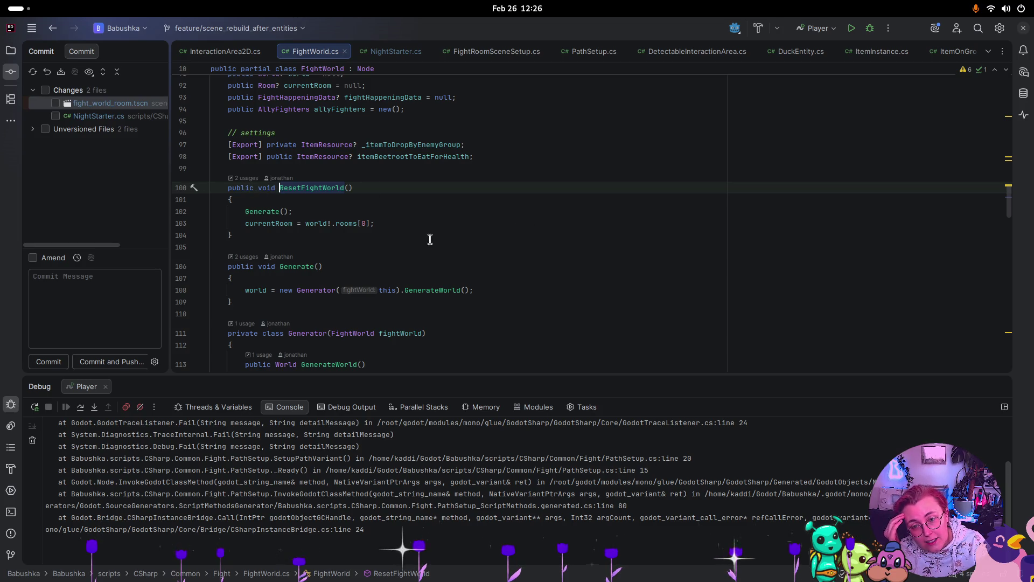
- Unfold FightWorld.cs's AutoLoad region to show the _EnterTree method that sets Instance
scroll(428, 237, "up", 4)
scroll(428, 238, "down", 6)
scroll(443, 230, "down", 8)
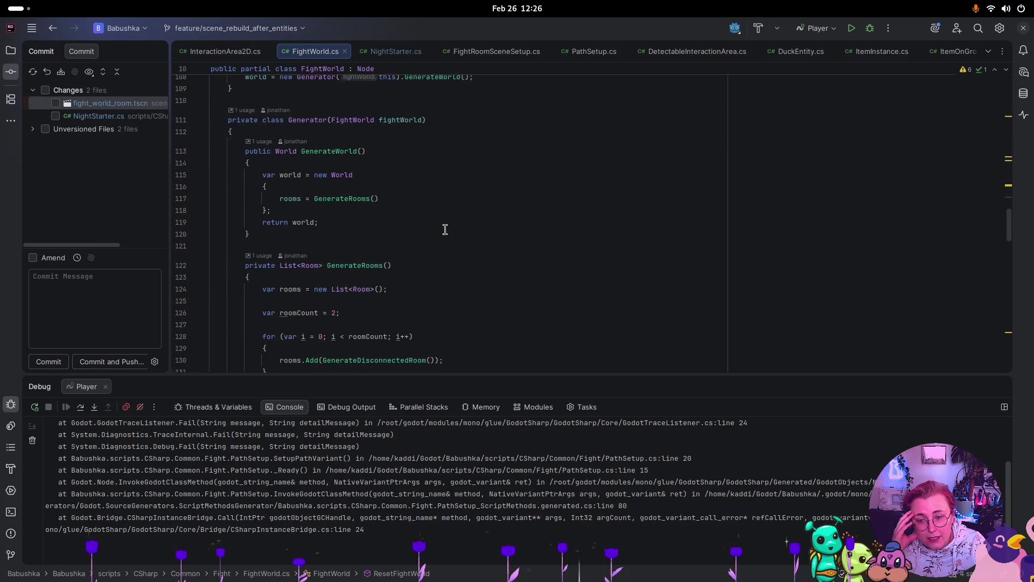
scroll(463, 231, "up", 15)
scroll(474, 232, "up", 14)
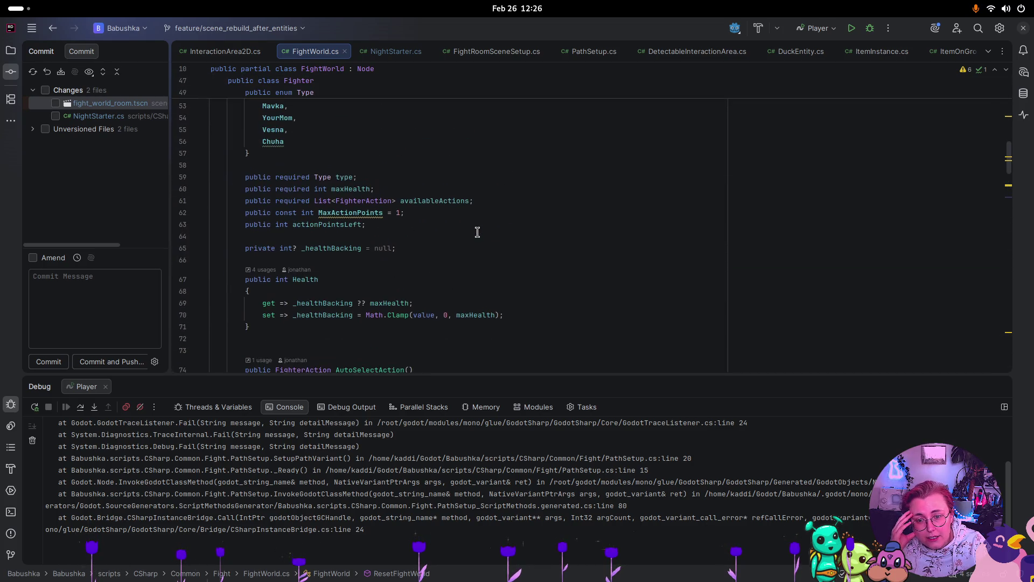
scroll(484, 229, "up", 5)
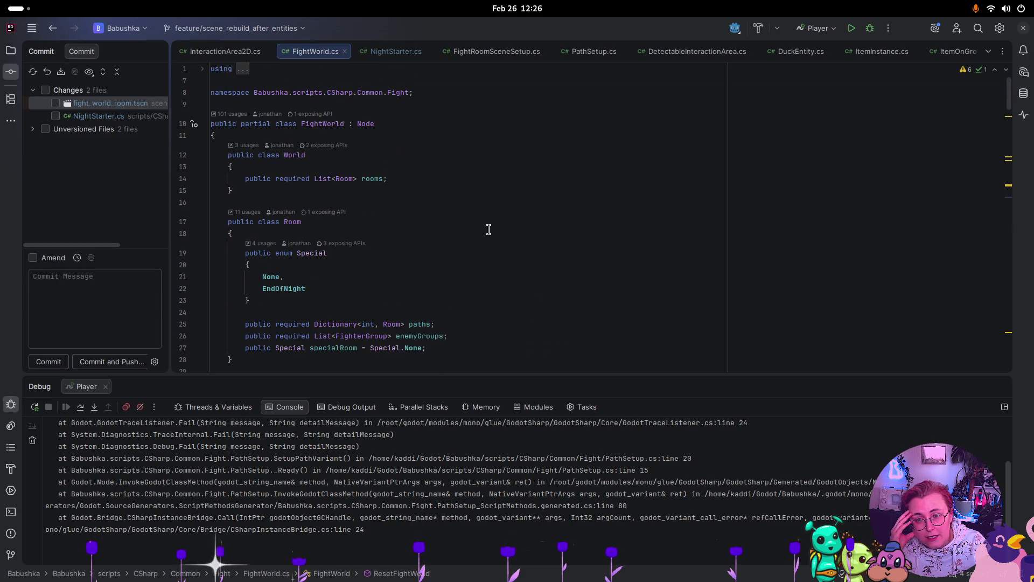
scroll(489, 229, "down", 20)
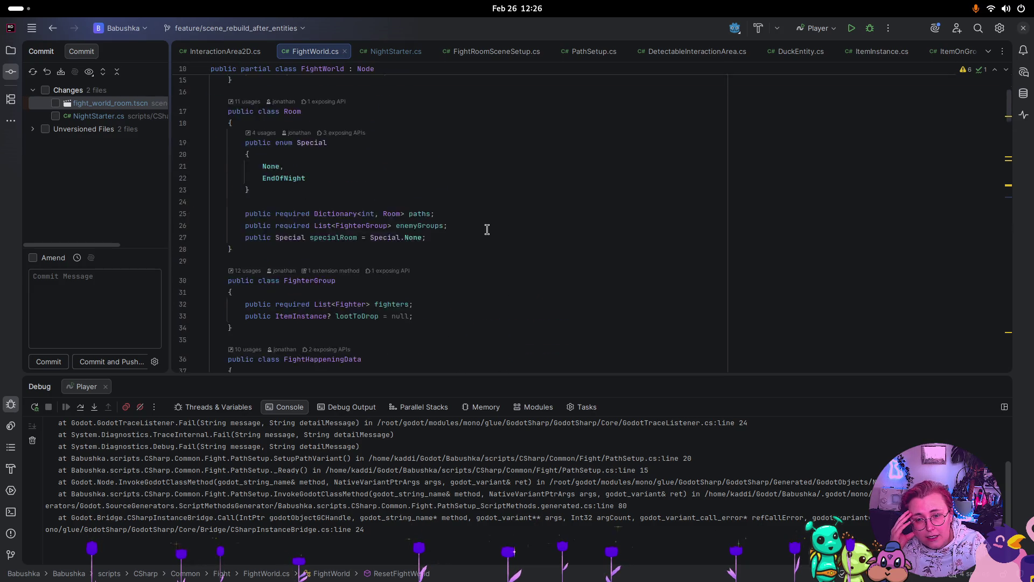
scroll(488, 229, "down", 1)
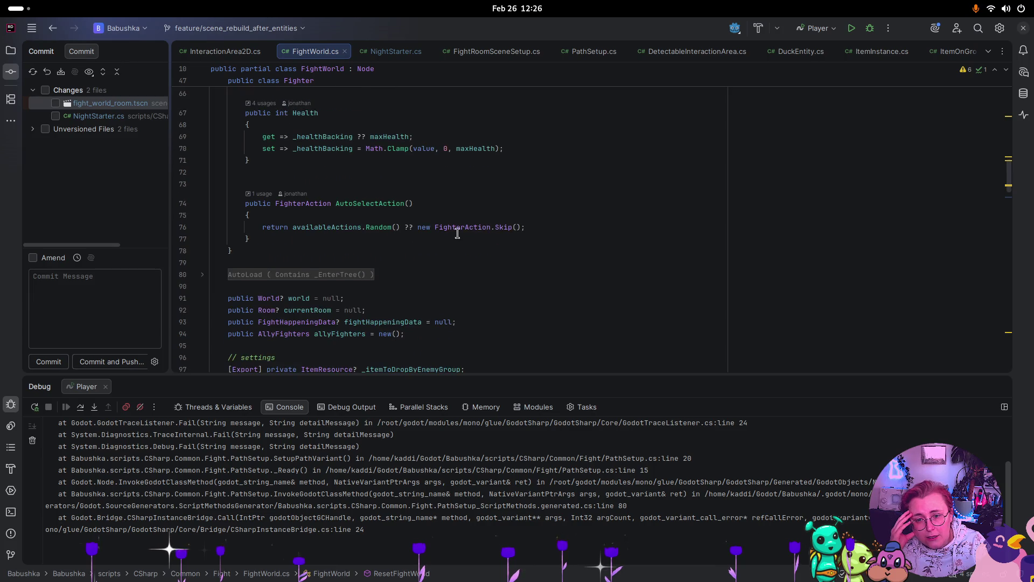
left_click(205, 277)
scroll(449, 253, "down", 5)
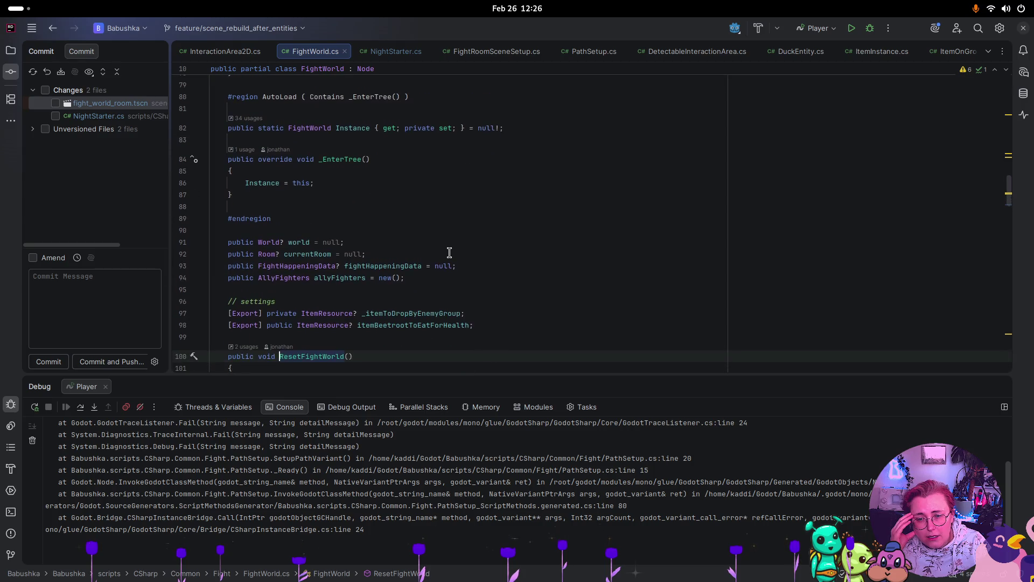
scroll(449, 252, "down", 5)
scroll(451, 251, "up", 2)
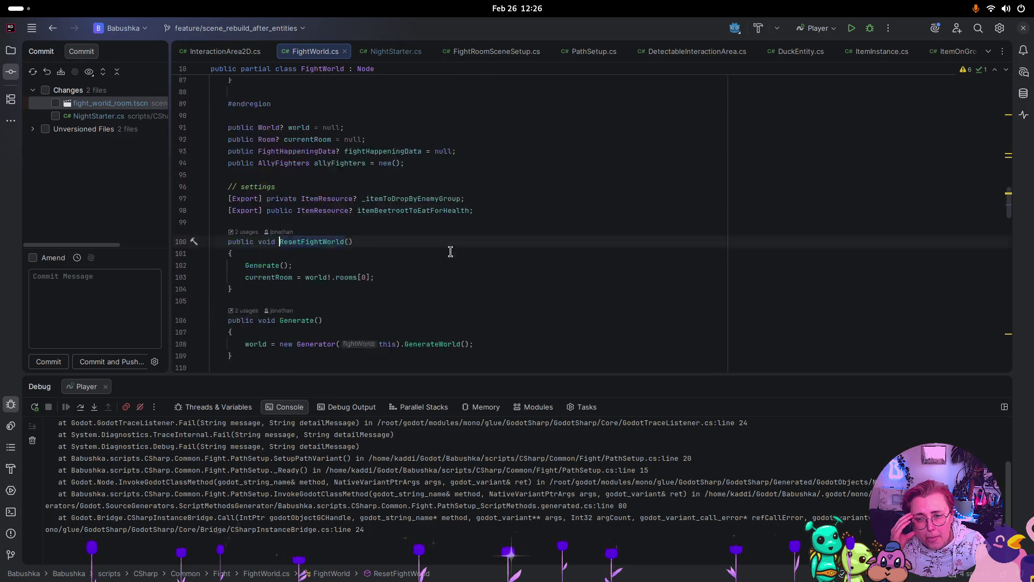
scroll(451, 251, "up", 4)
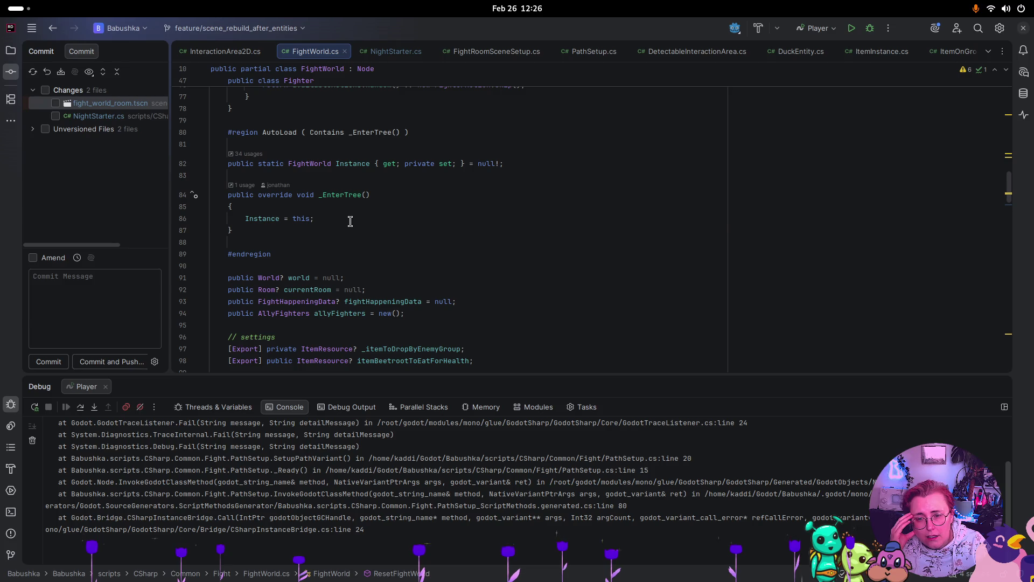
- Add an 'if(currentRoom == null){' block after 'Instance = this;' in _EnterTree
left_click(350, 221)
key("Return")
key("Return")
type("if(")
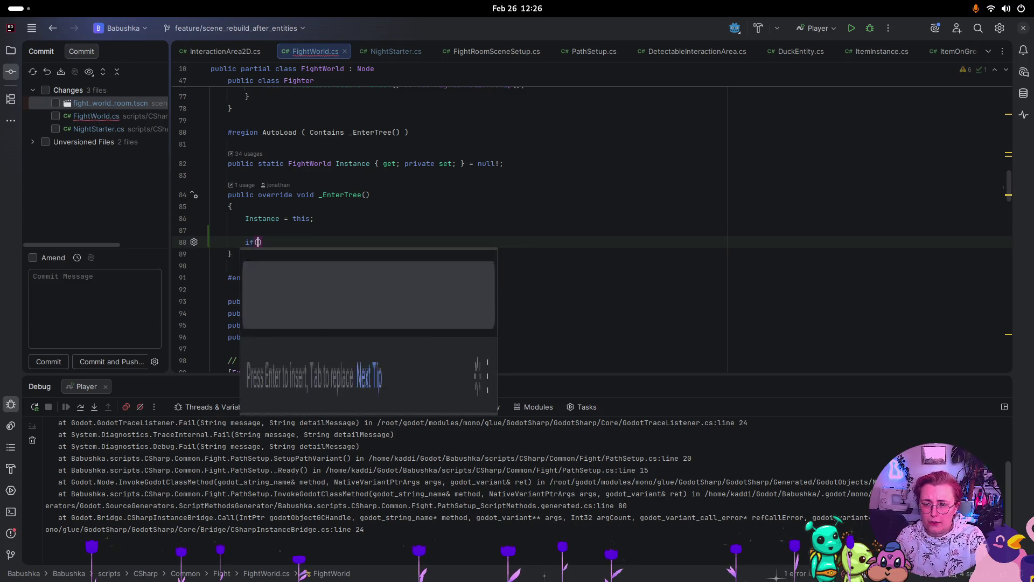
type("currentRoom")
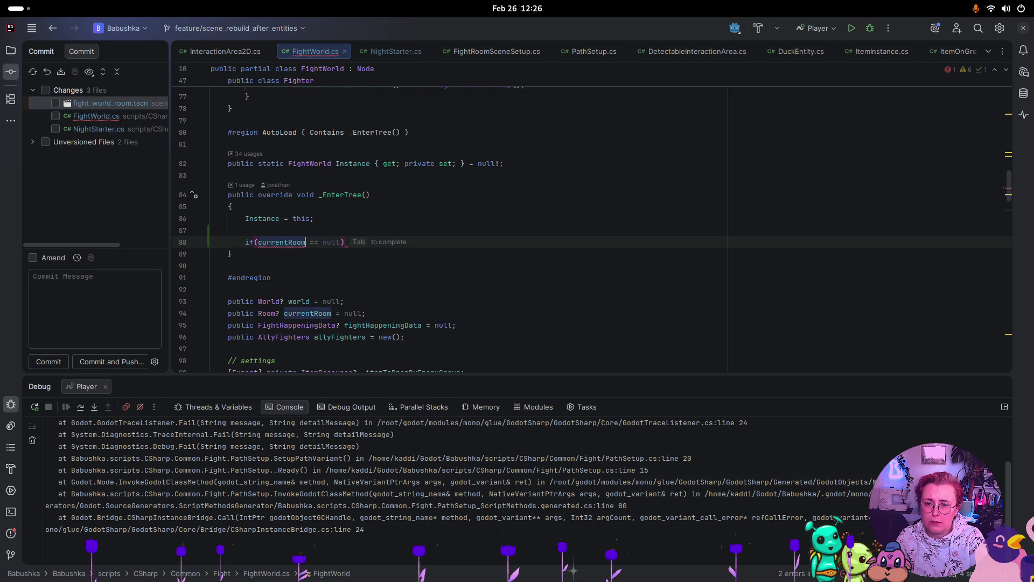
type(" == null)")
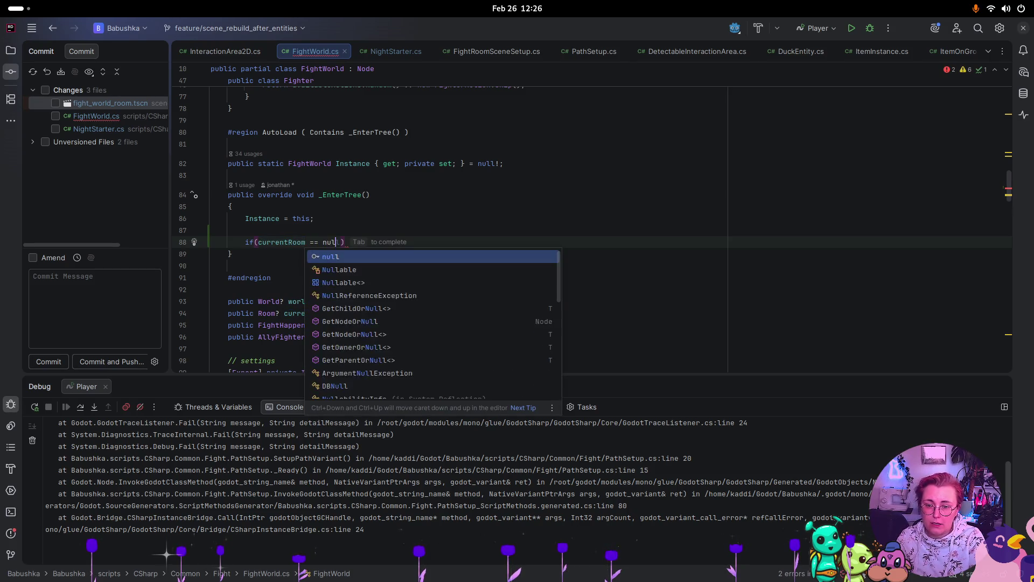
type("{")
key("Return")
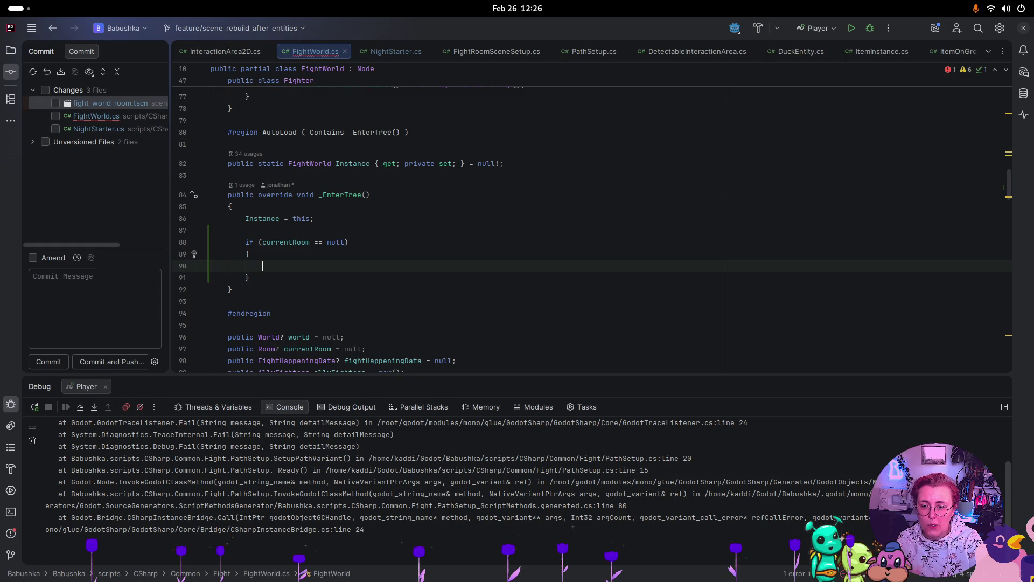
scroll(527, 234, "down", 4)
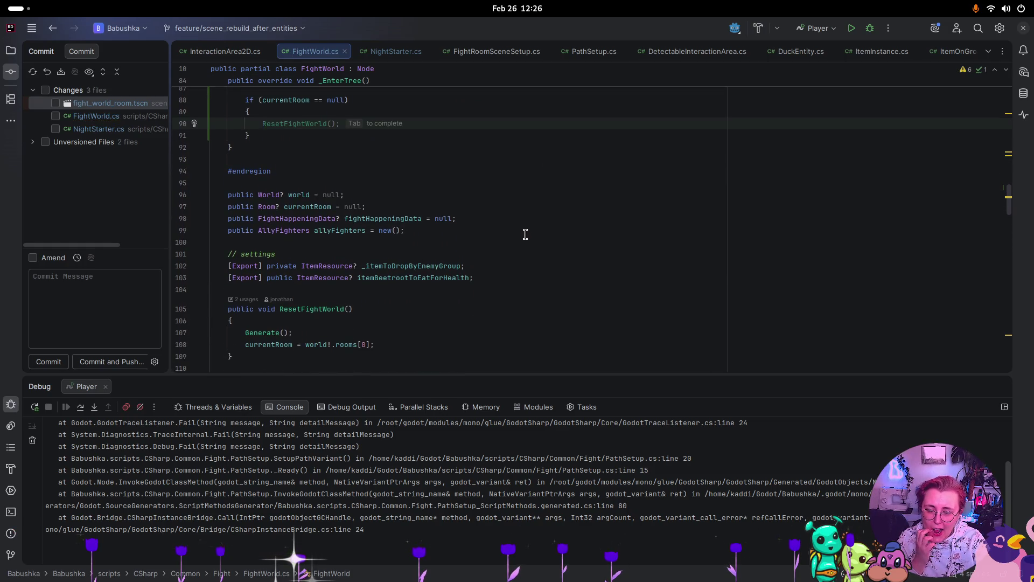
scroll(520, 235, "up", 2)
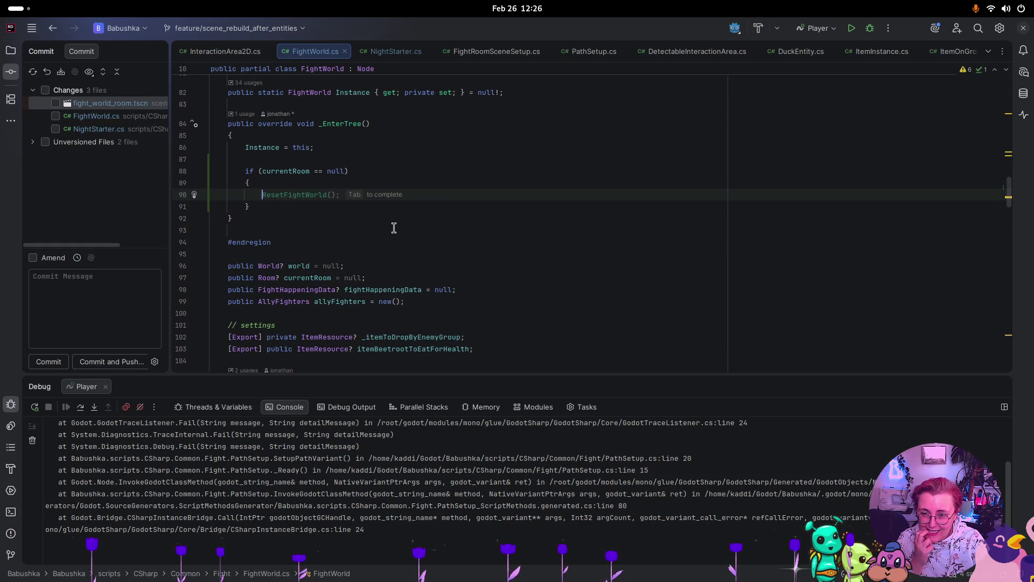
scroll(394, 227, "down", 2)
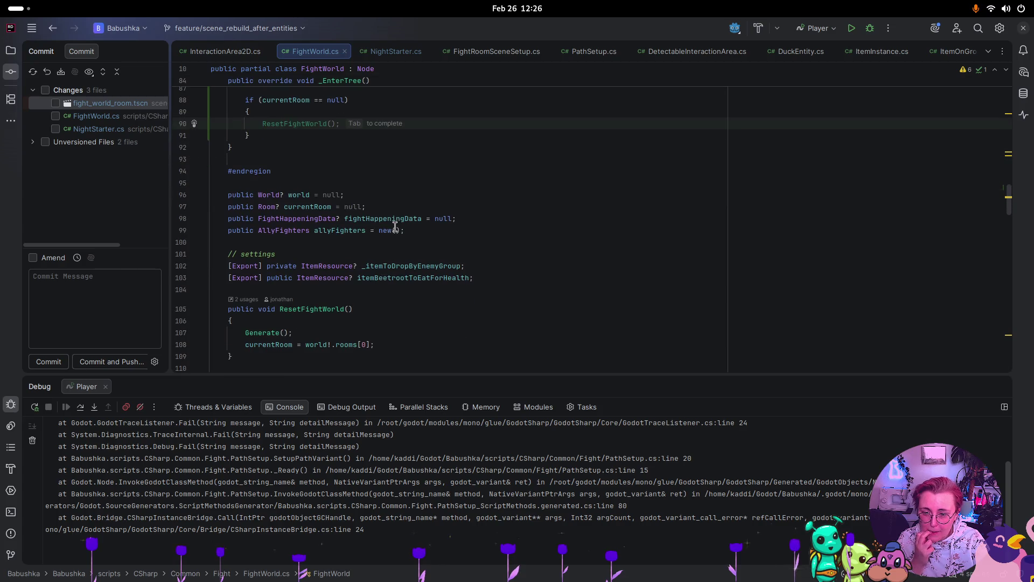
- Put a ResetFightWorld(); call inside the null-check block using completion
triple_click(317, 309)
key("ctrl+c")
scroll(317, 307, "up", 3)
left_click(259, 218)
key("ctrl+v")
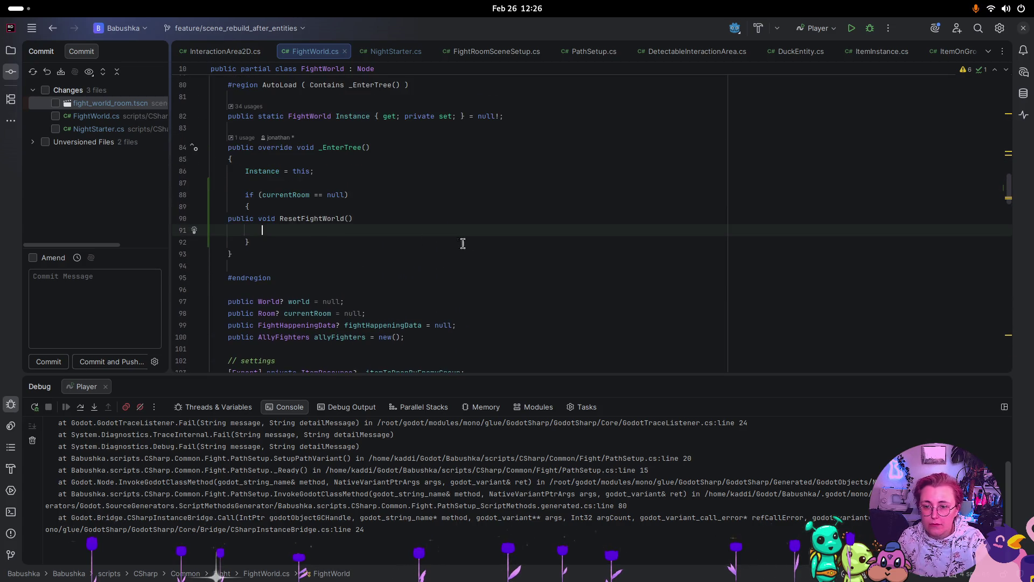
key("ctrl+z")
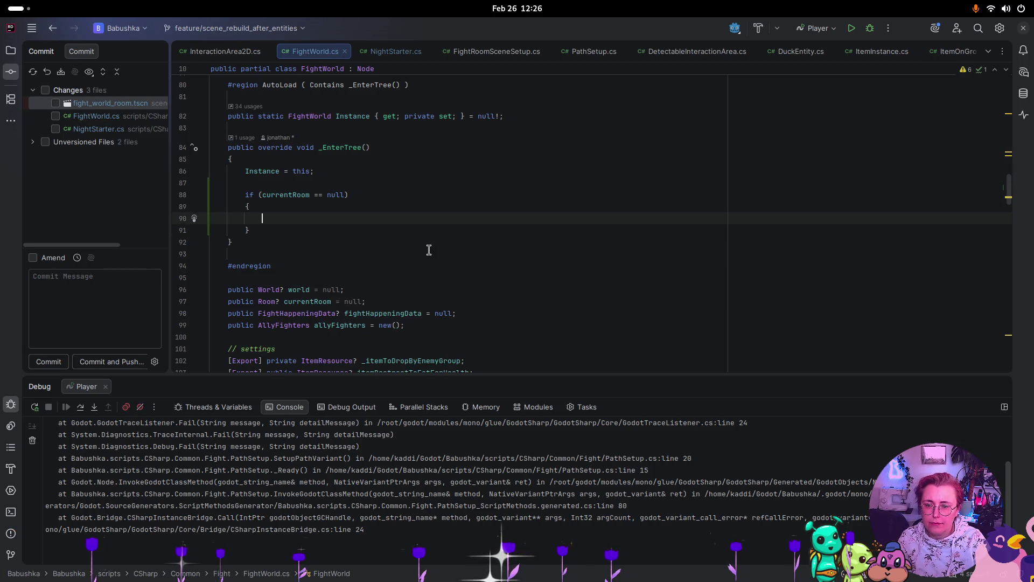
type("Rese")
key("Return")
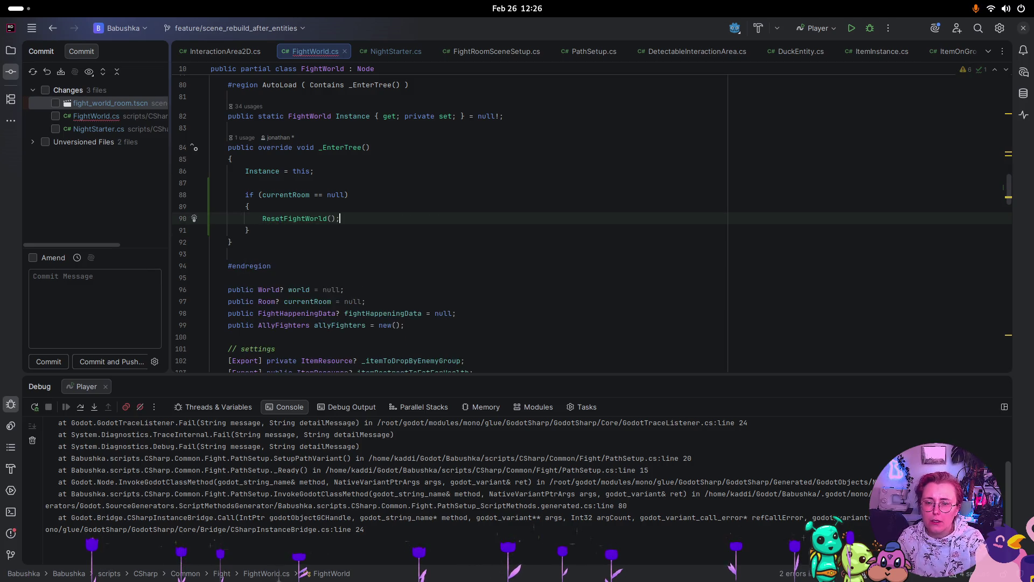
scroll(431, 256, "down", 5)
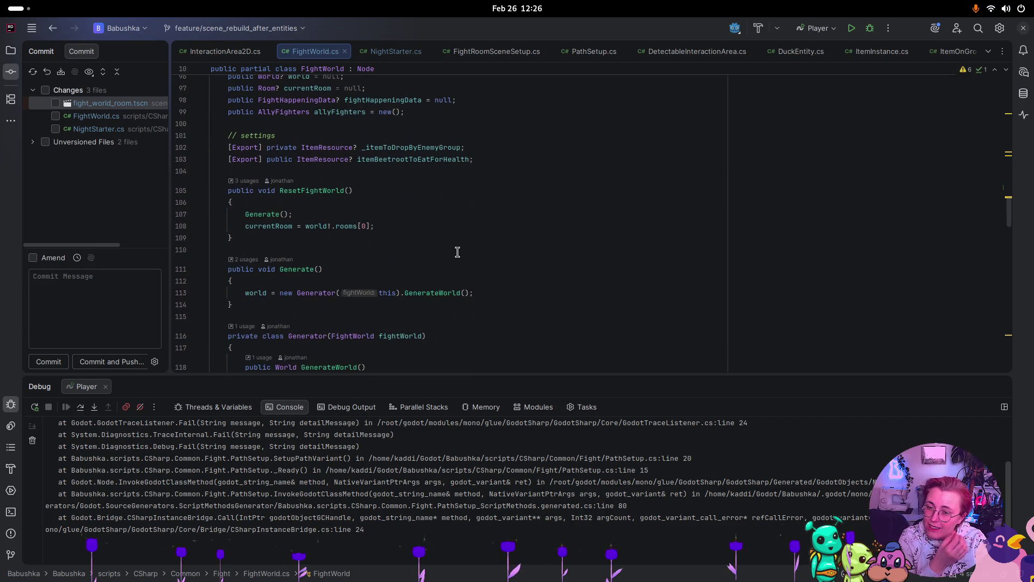
scroll(431, 269, "down", 1)
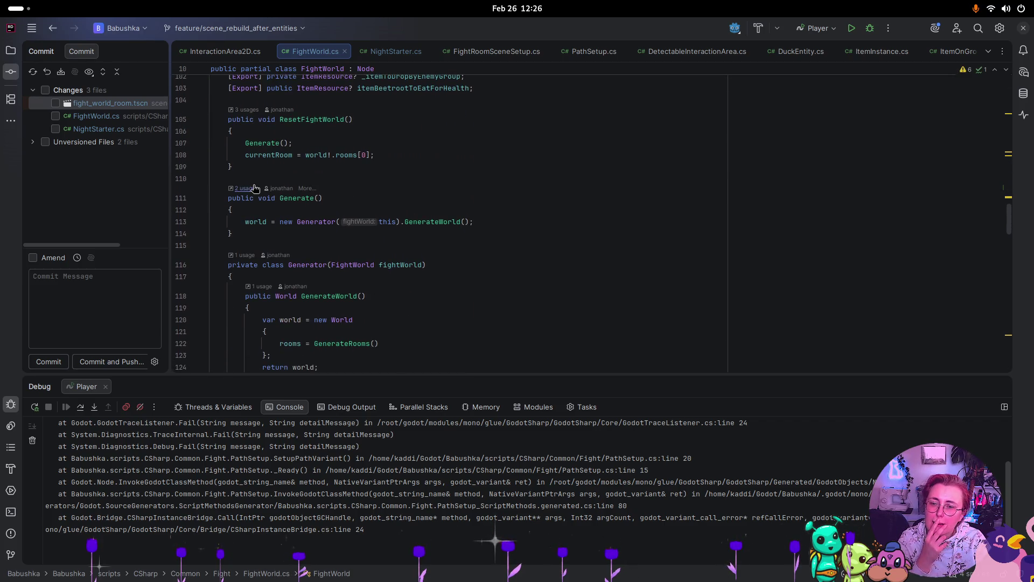
left_click(314, 169)
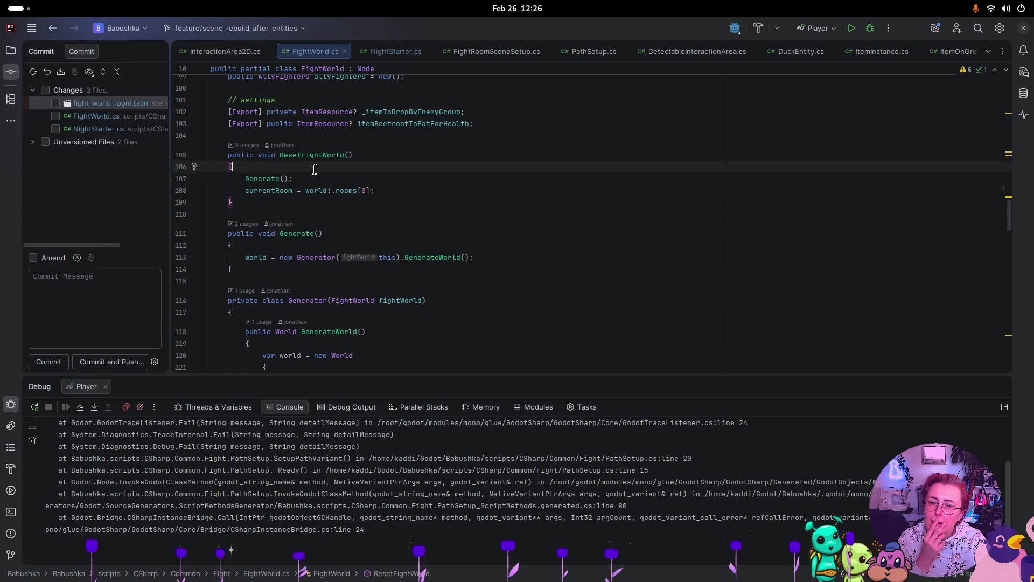
- Add 'if(currentRoom != null) return;' as the first line of ResetFightWorld
key("Return")
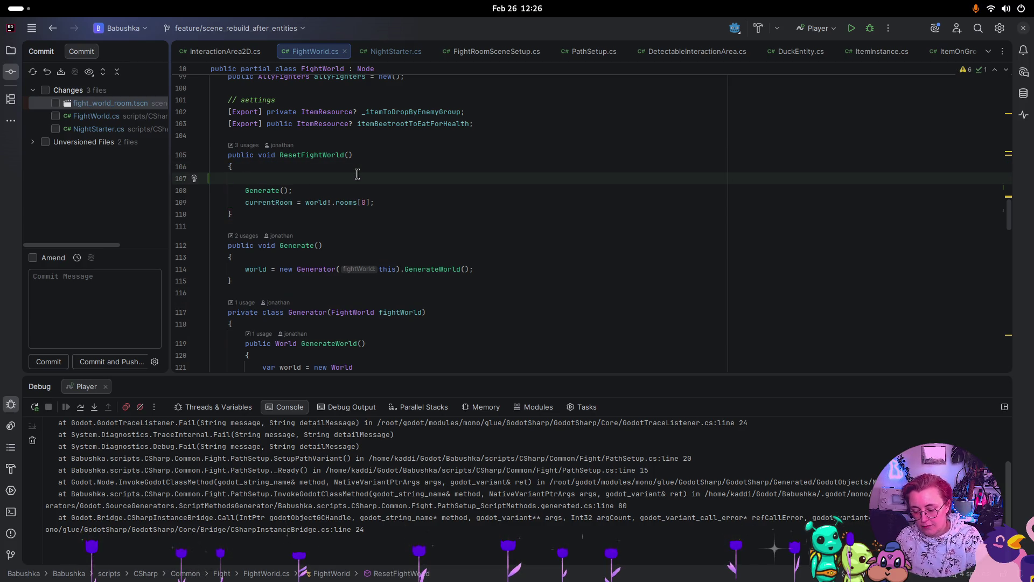
type("if(cur")
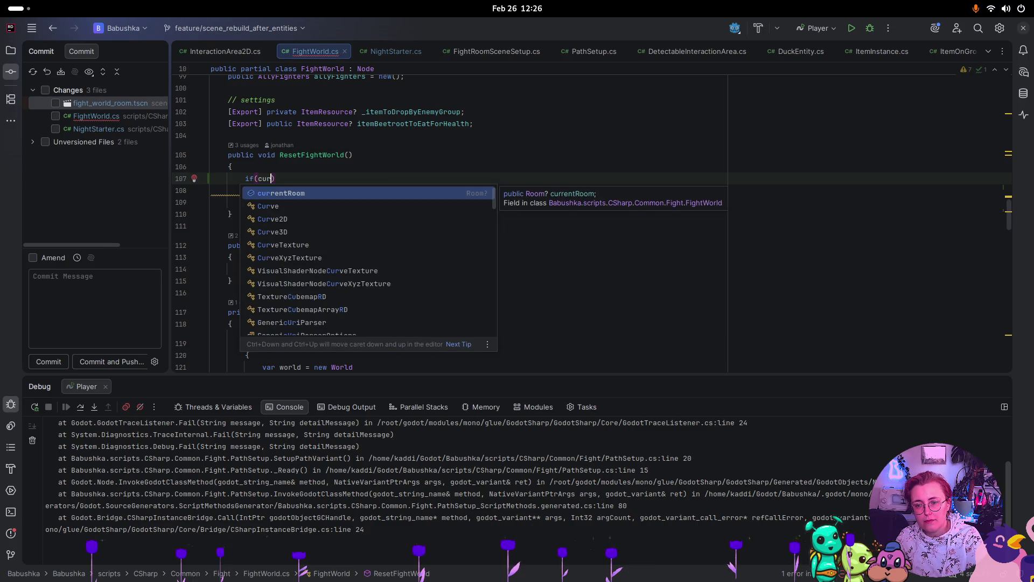
key("Return")
type("^")
key("BackSpace")
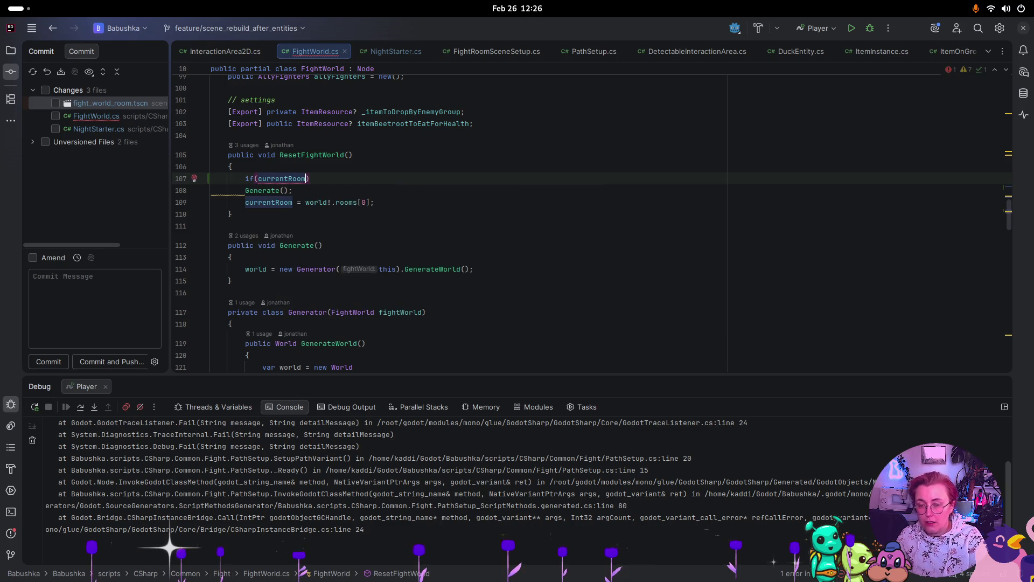
type("!= null")
type("0")
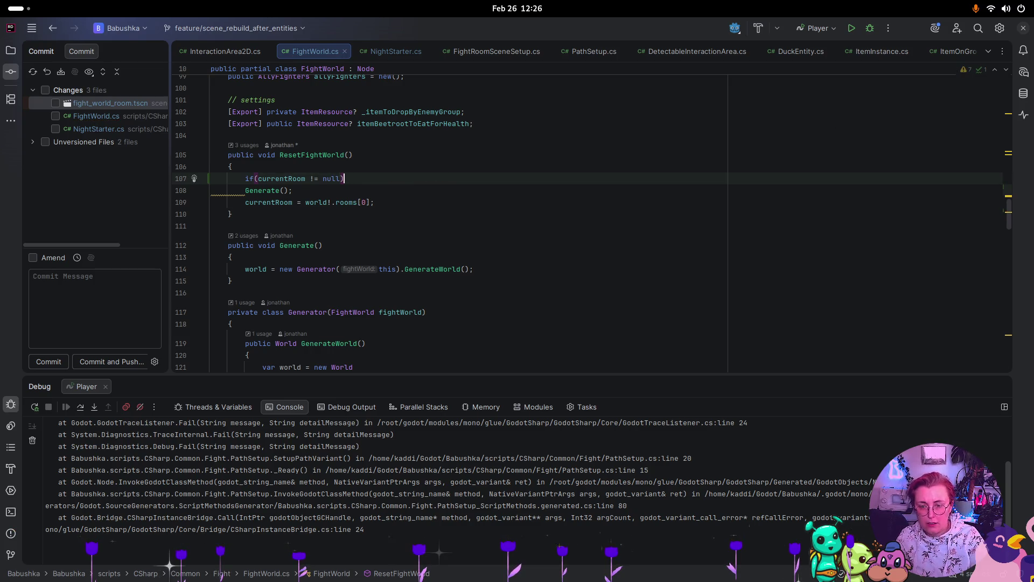
key("Return")
type("return;")
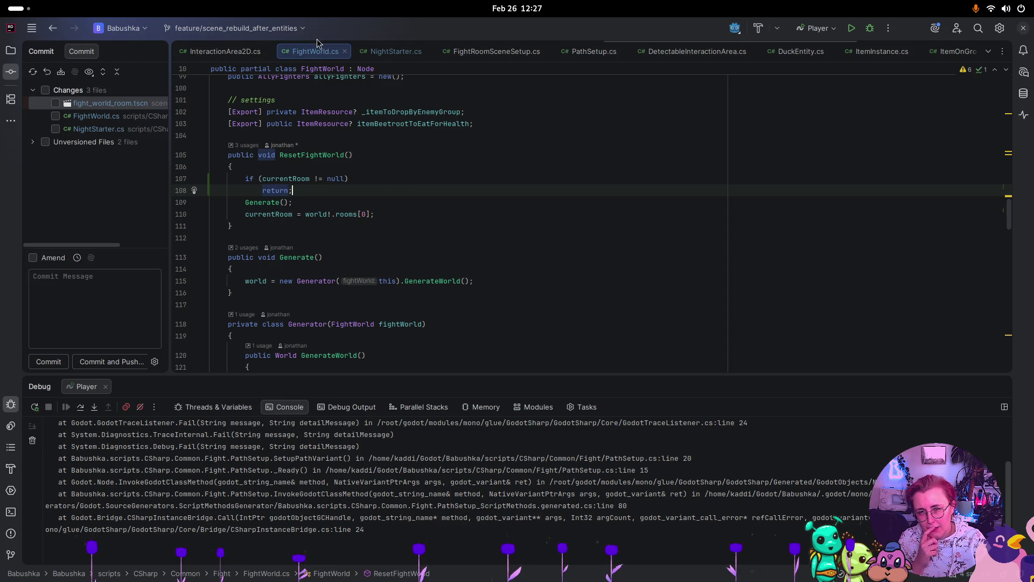
scroll(446, 292, "up", 7)
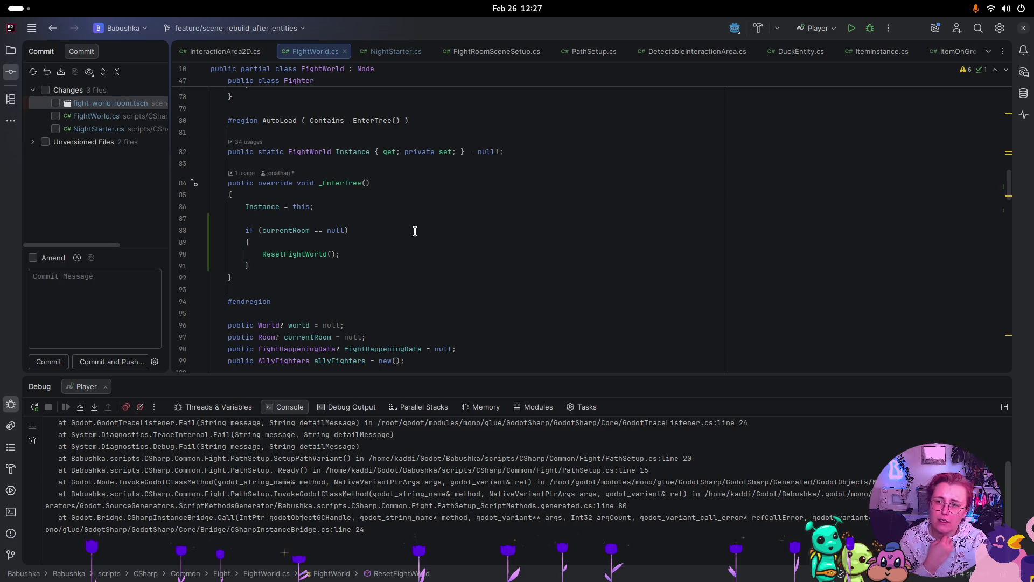
- Preview the unversioned files and fight_world_room.tscn diffs, then go back to Godot
left_click(30, 146)
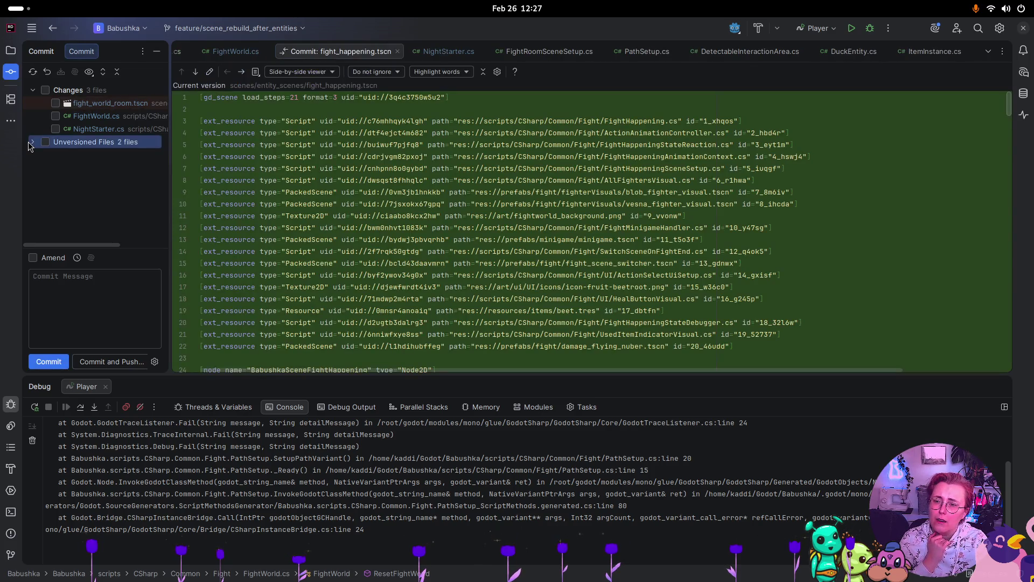
left_click(91, 102)
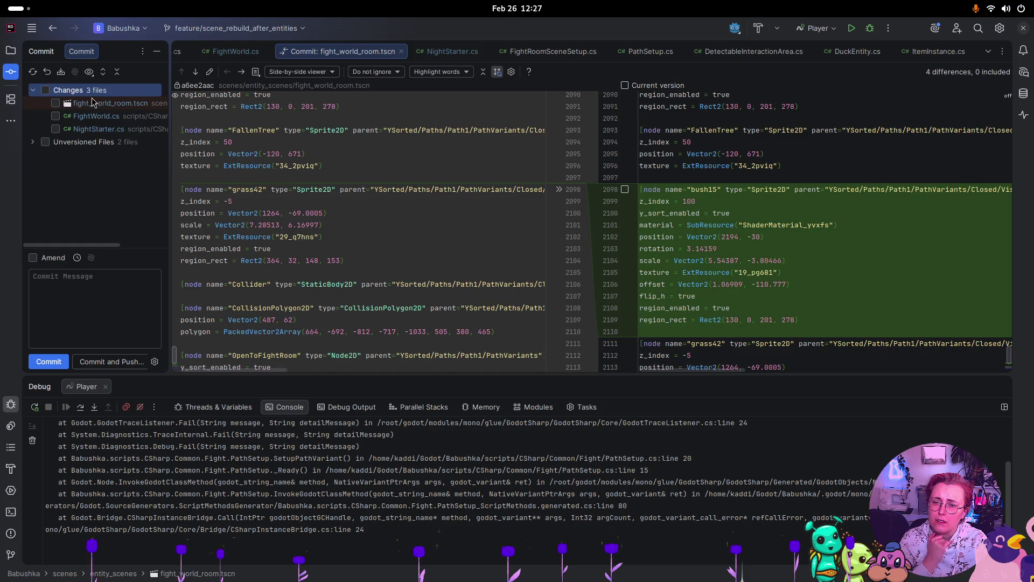
left_click(229, 51)
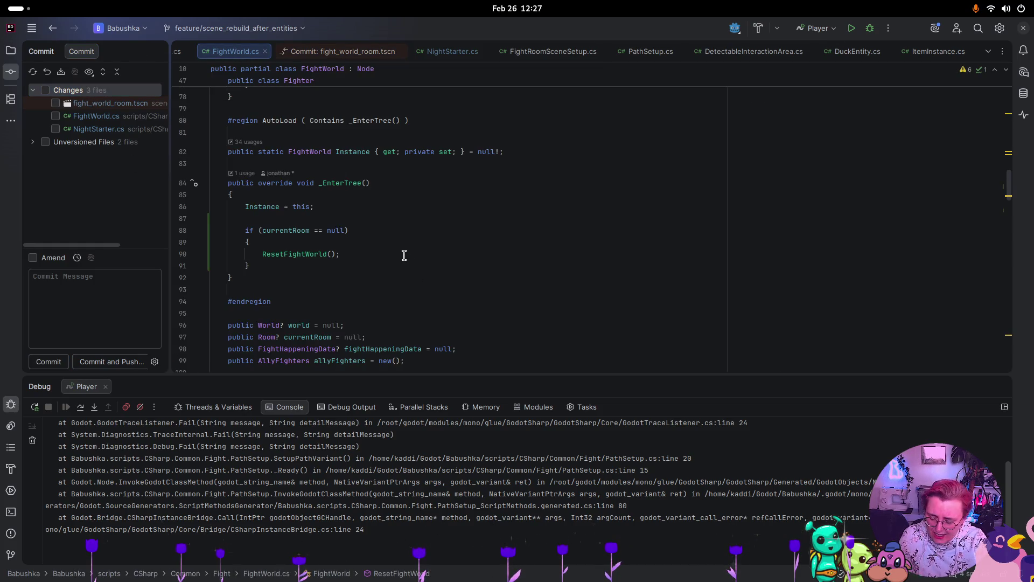
key("super")
left_click(761, 287)
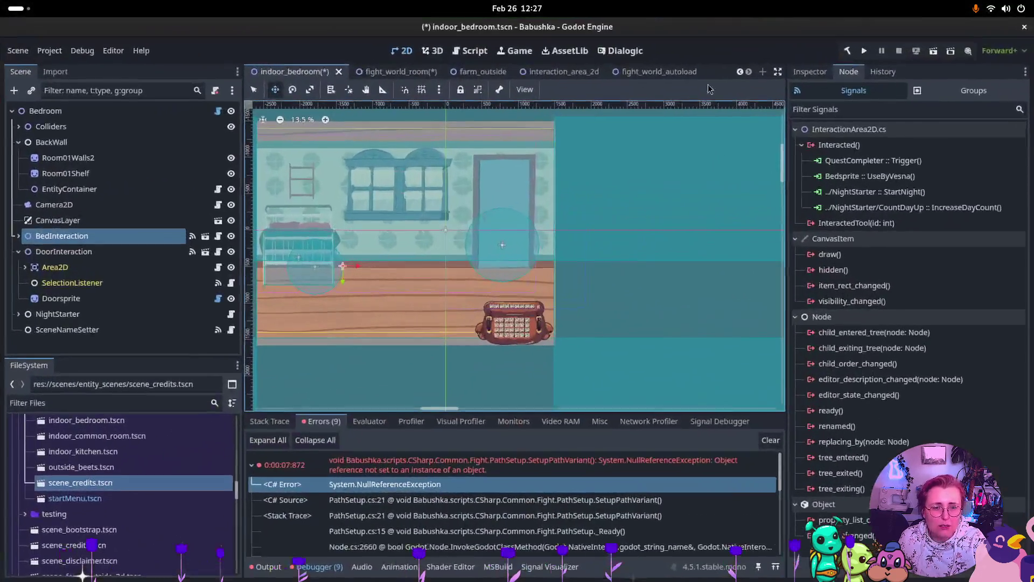
- Launch the game, continue the saved game, and walk the character into the enemy group
left_click(864, 51)
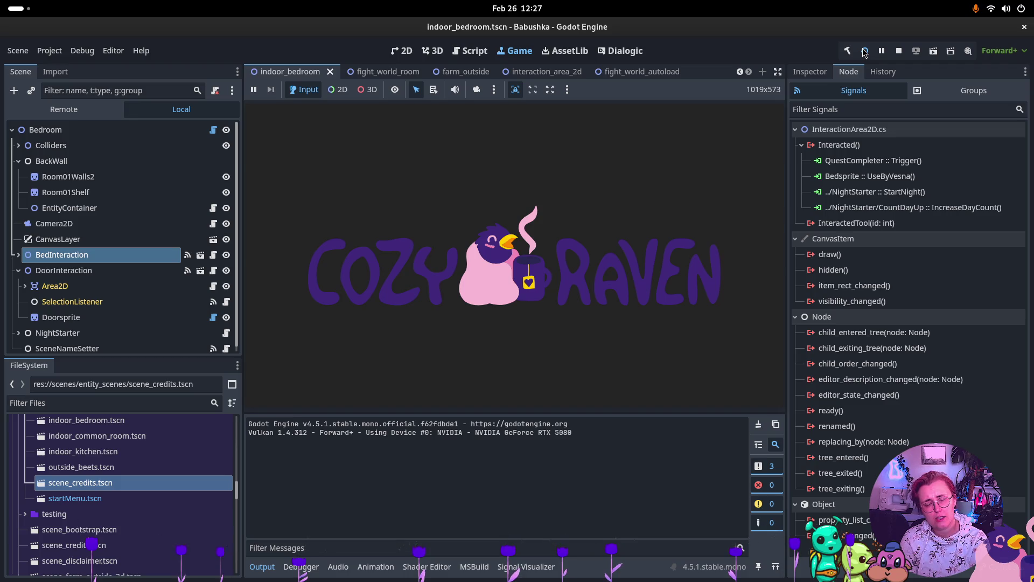
left_click(377, 262)
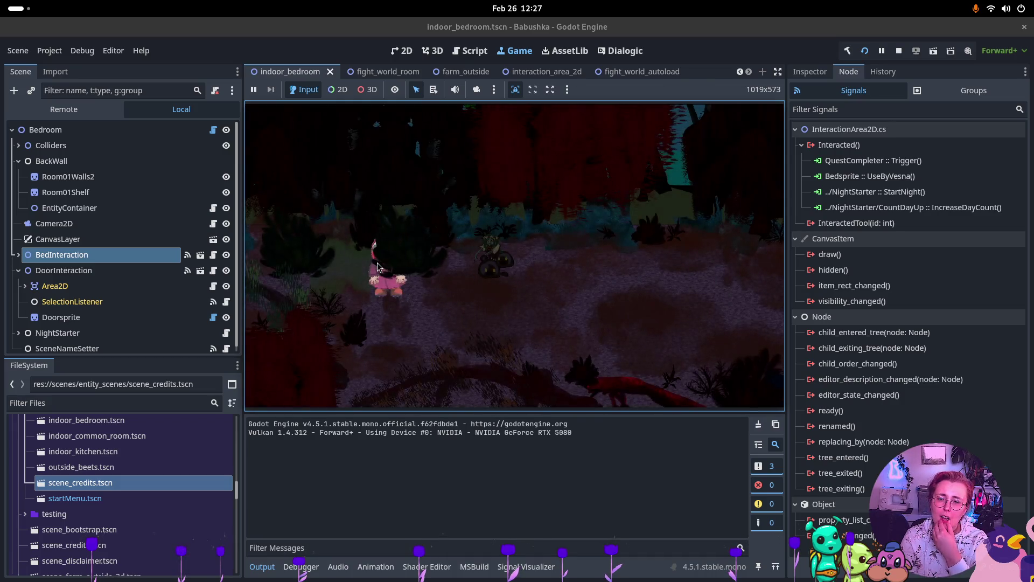
key("d")
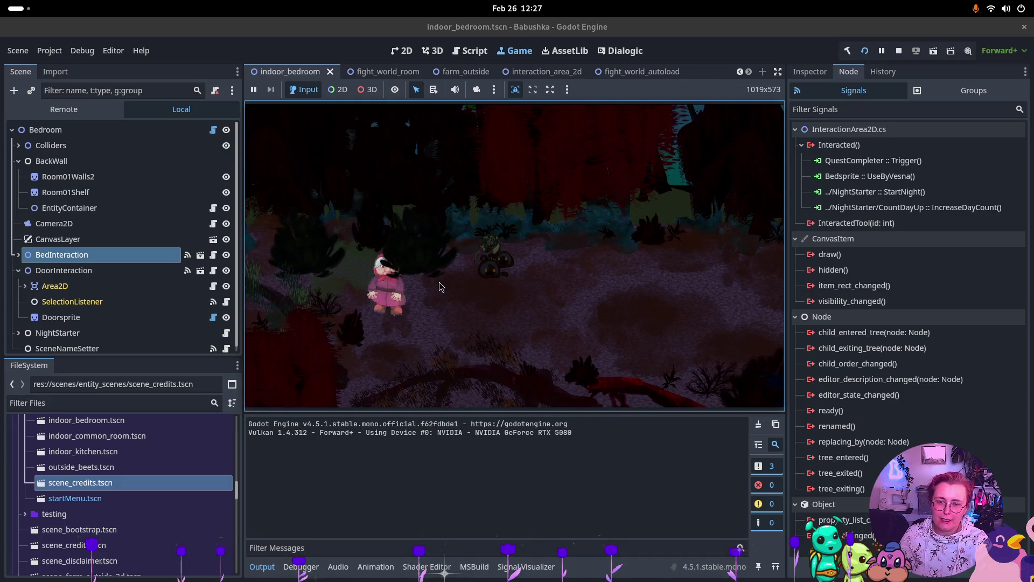
key("d")
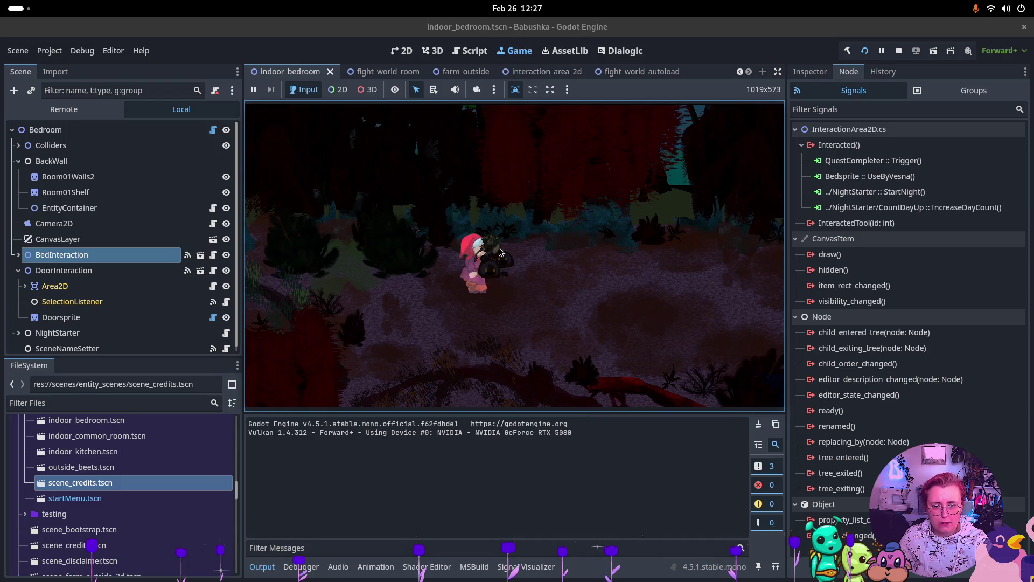
- Check the 'Trying to start a fight while already in a fight' exception under Debugger Errors, then stop the game
left_click(315, 566)
left_click(841, 364)
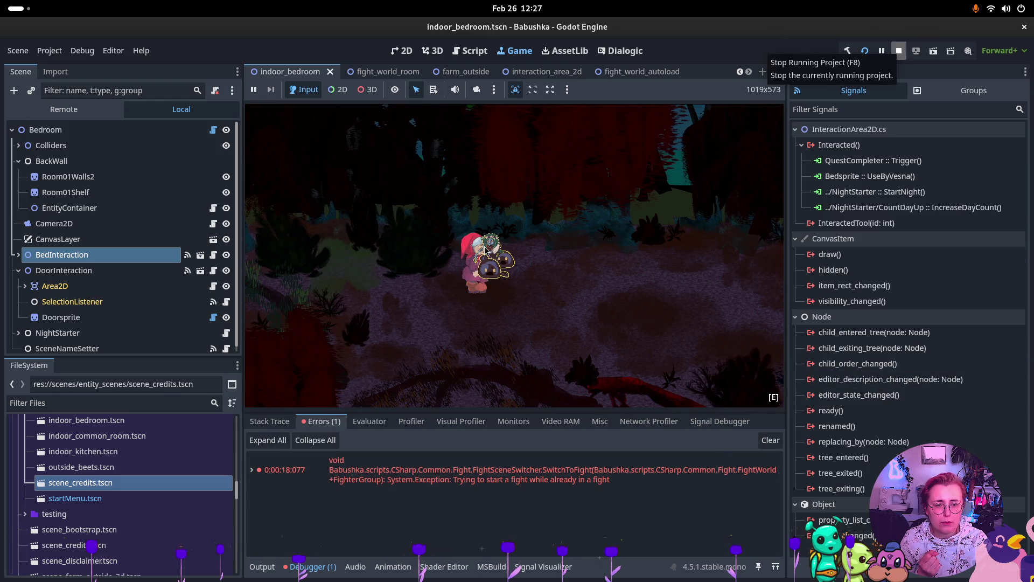
left_click(900, 51)
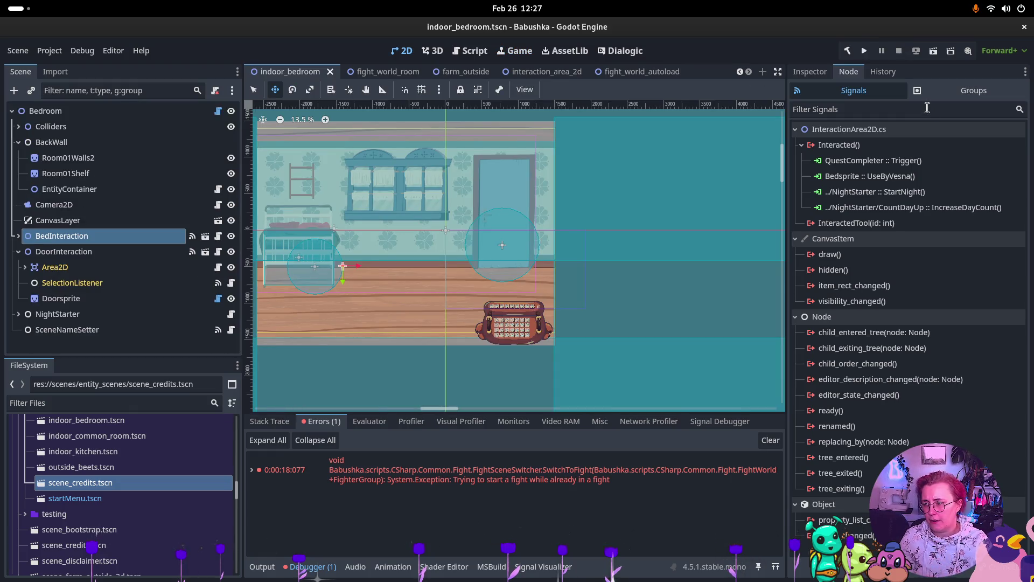
key("super")
- Commit all changed and unversioned files as ':bug: fixed Nullref in Fightworld currentroom', then close NightStarter.cs
left_click(265, 250)
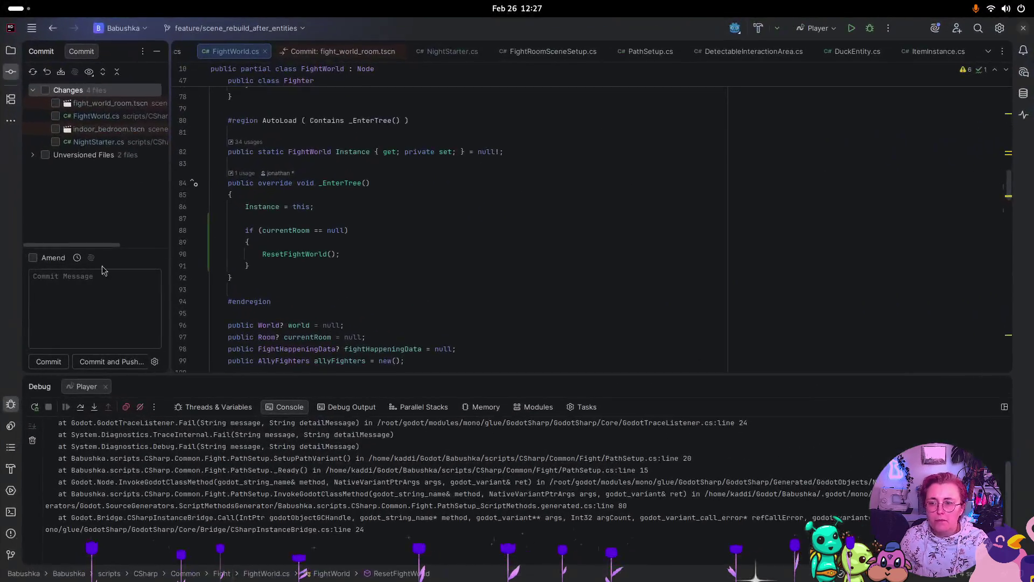
left_click(46, 90)
left_click(45, 155)
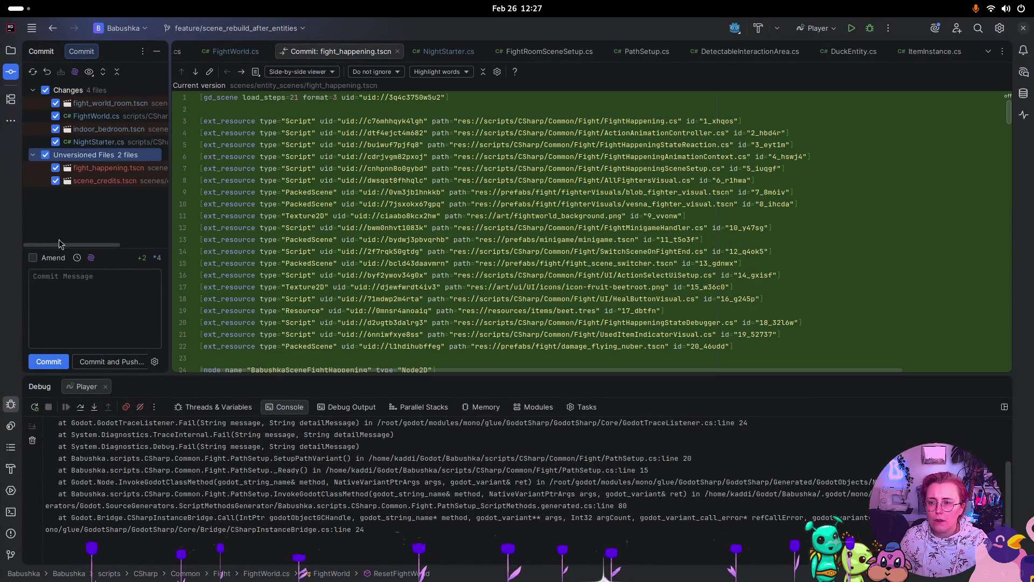
left_click(105, 304)
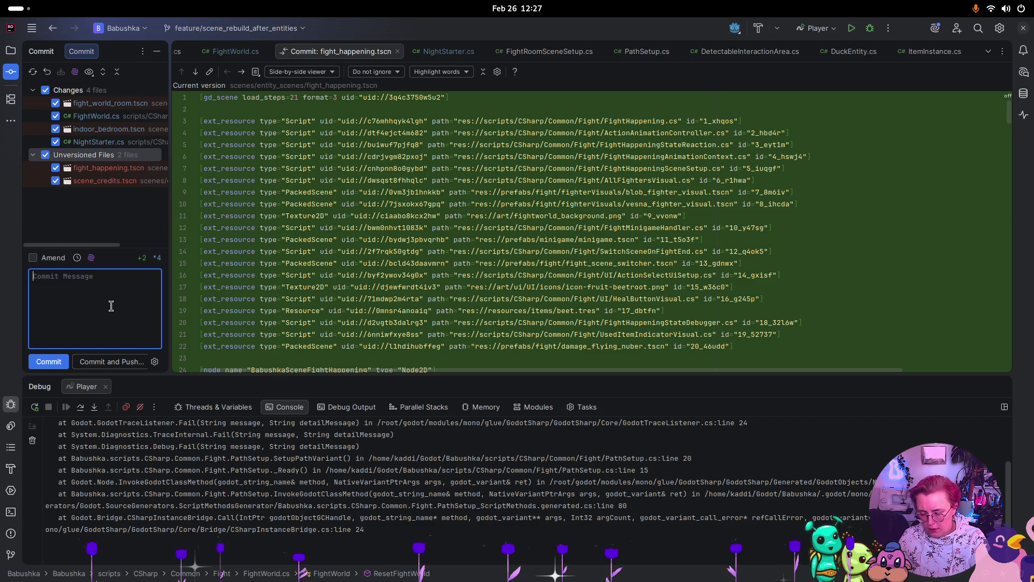
type(": ")
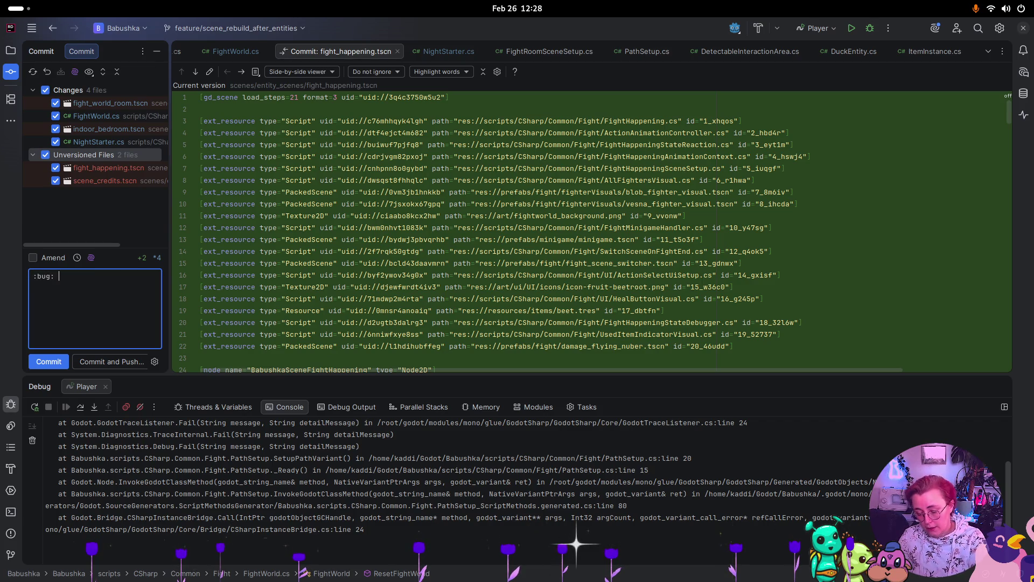
type("fixed Nullref in Fightworld scr")
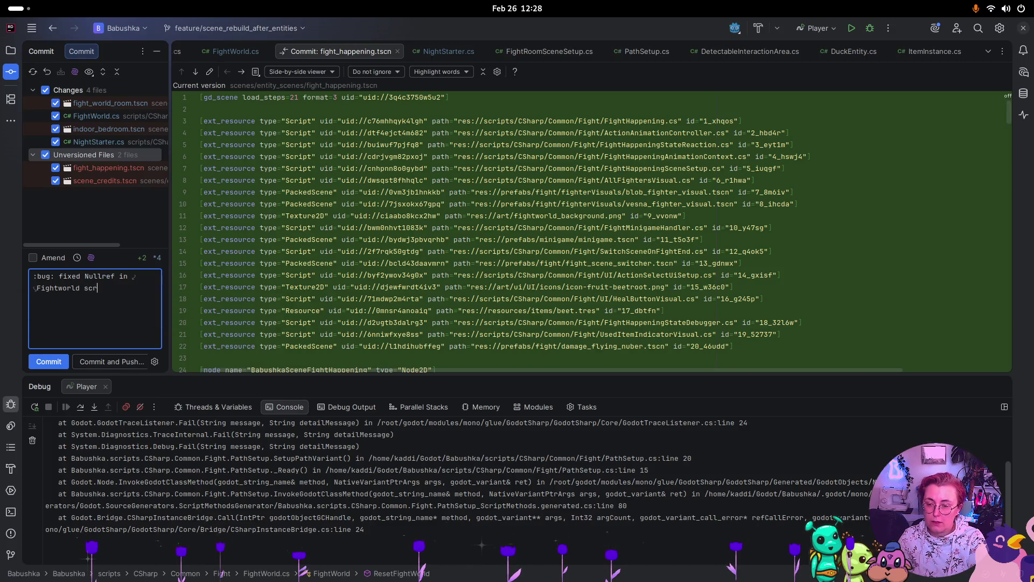
key("BackSpace")
key("BackSpace")
key("BackSpace")
type("urrentroom")
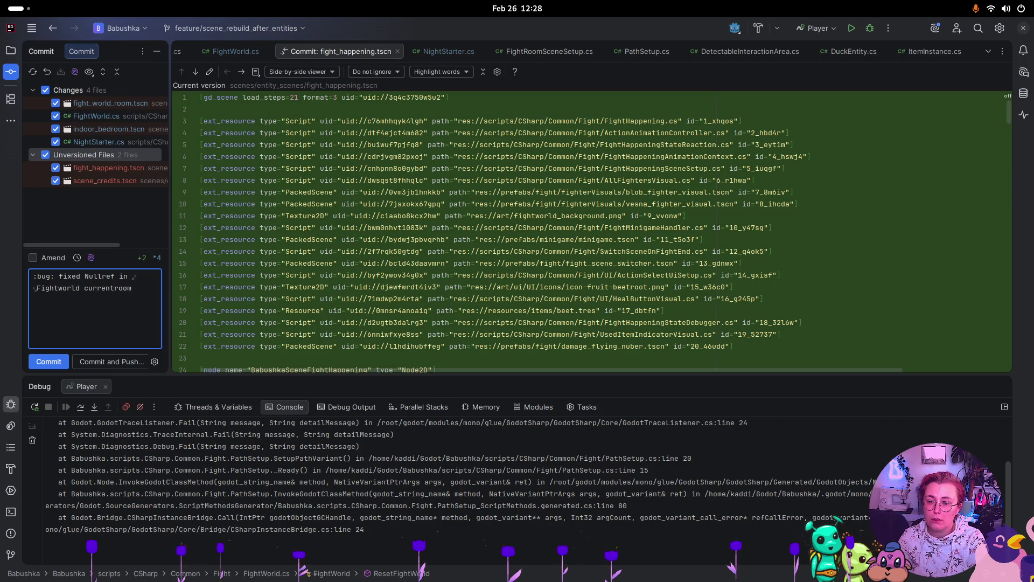
left_click(49, 362)
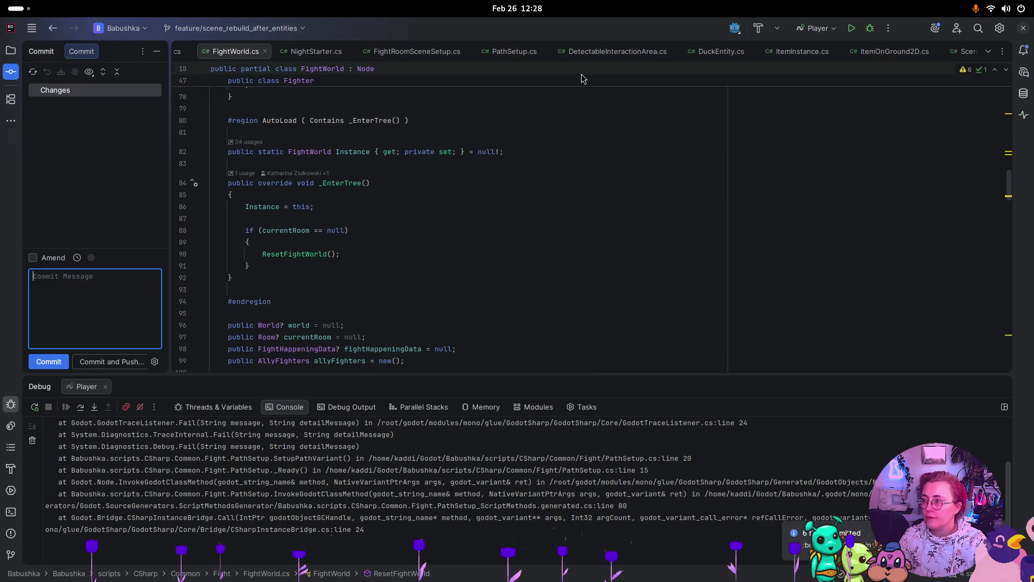
left_click(349, 52)
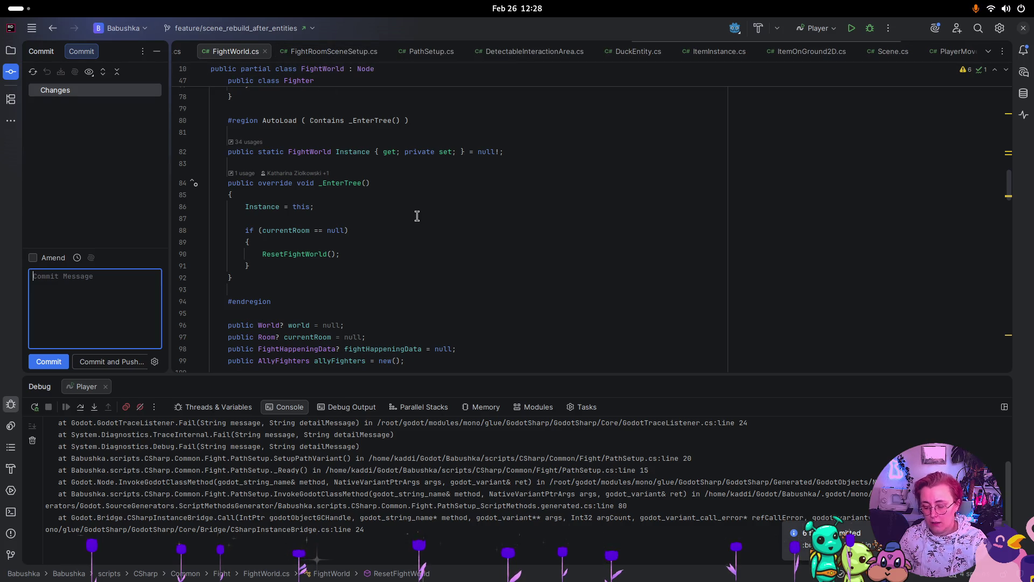
key("super")
- Open the fight_world_room scene and check which node FightSceneSetup's Fight Scene Switcher references
left_click(718, 292)
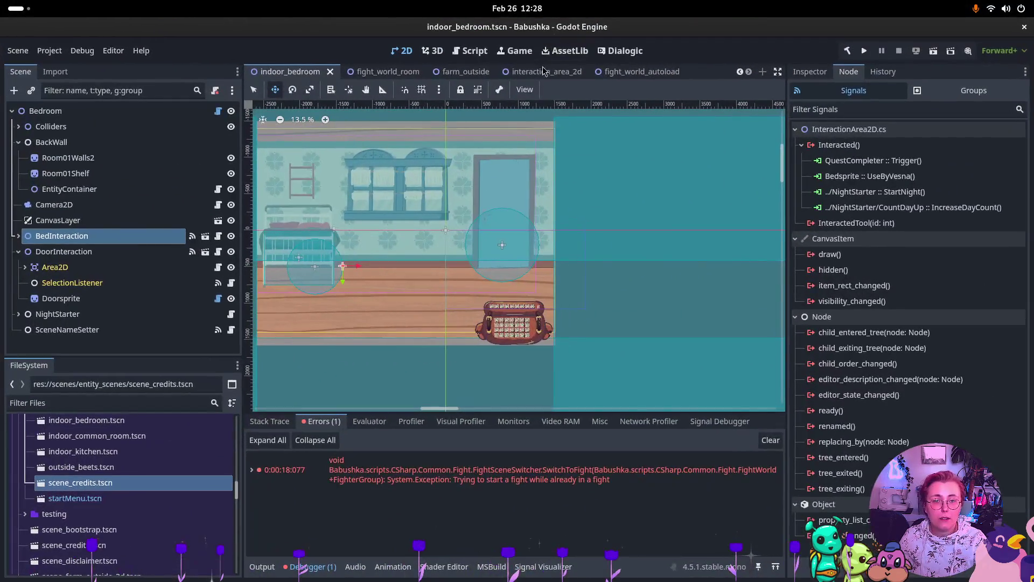
left_click(616, 77)
left_click(377, 72)
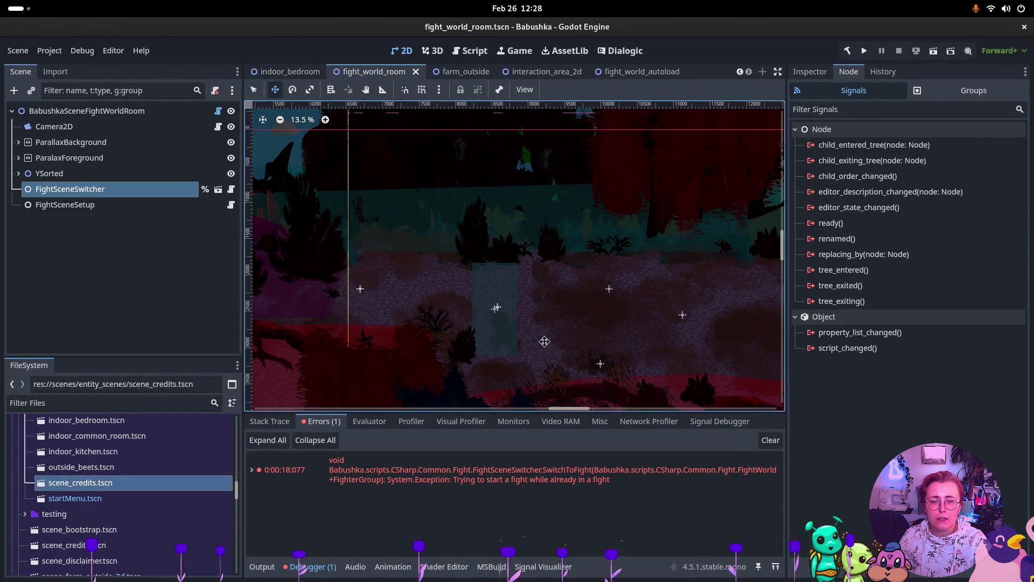
left_click(65, 204)
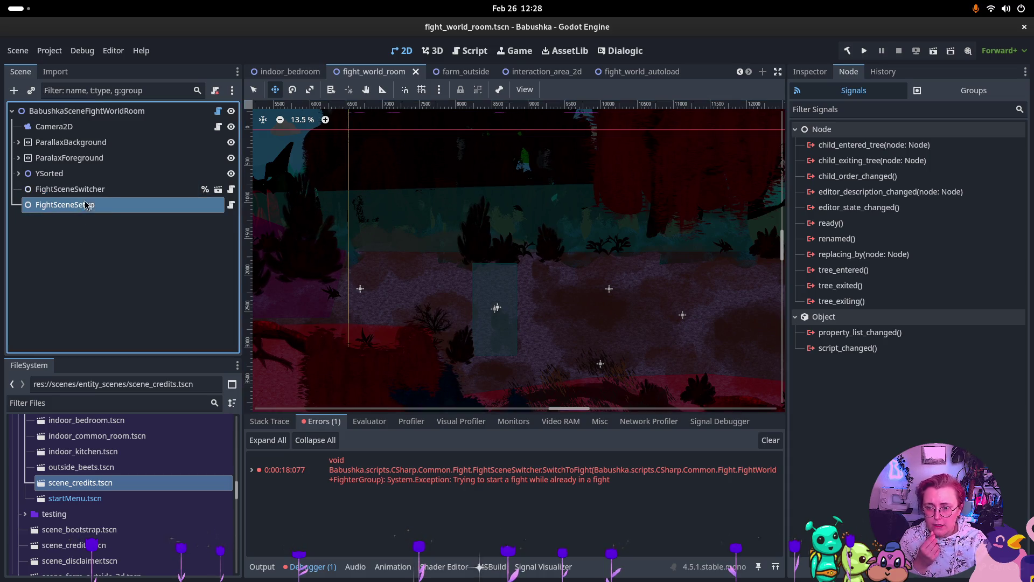
left_click(809, 73)
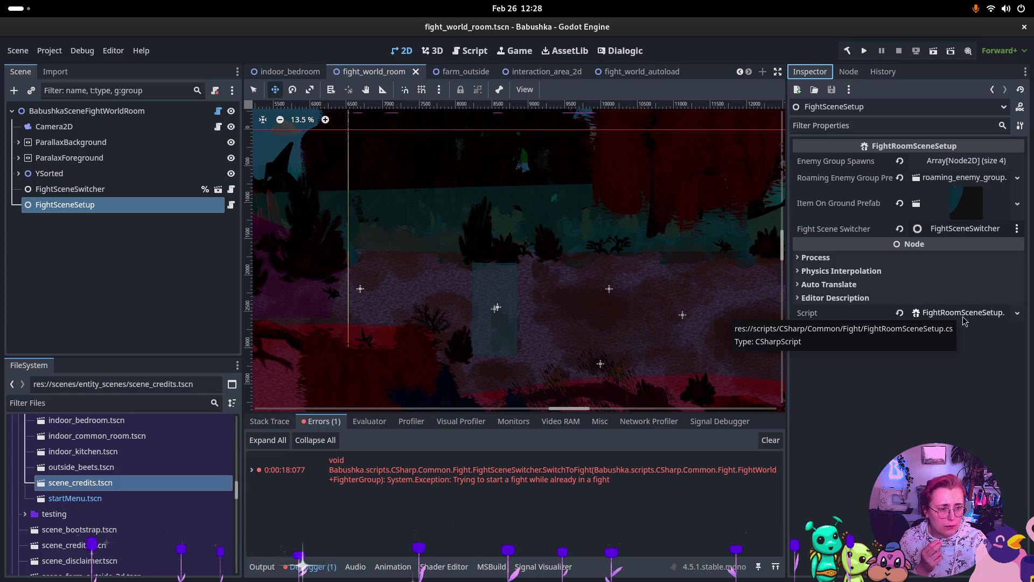
left_click(940, 236)
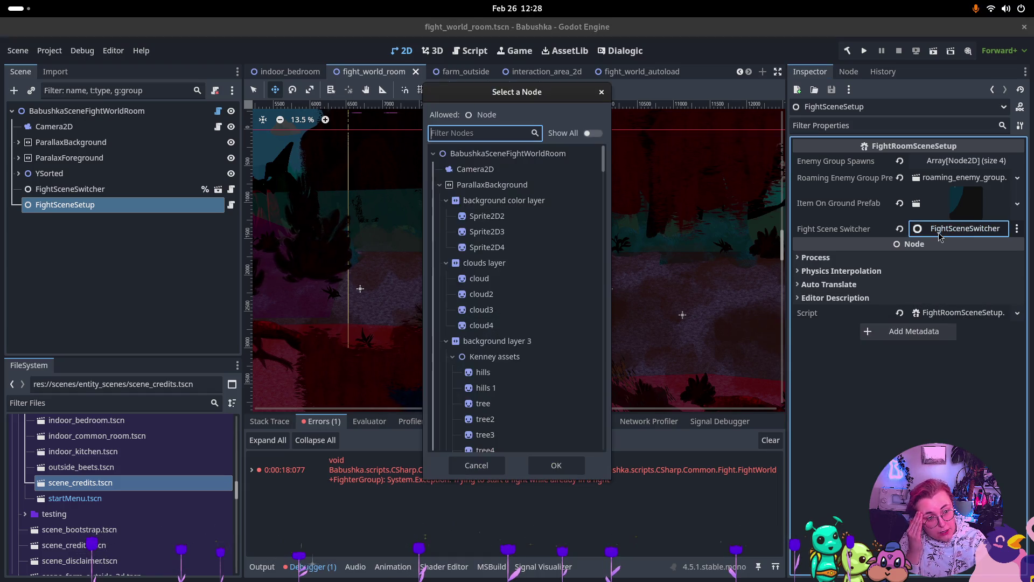
left_click(602, 93)
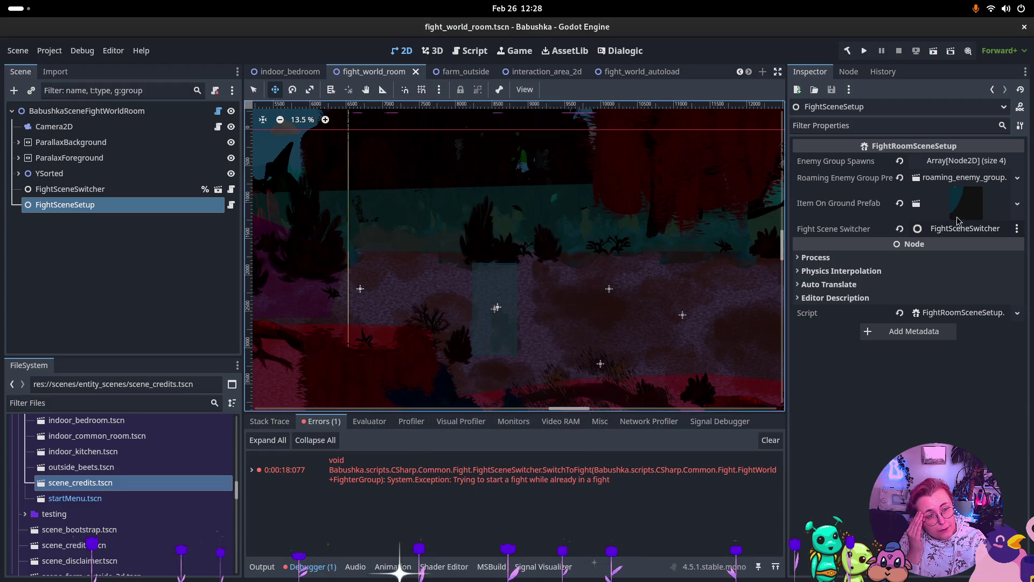
- Recheck the scene-switcher reference, then open the FightSceneSwitcher node's FightSceneSwitcher.cs script
left_click(916, 231)
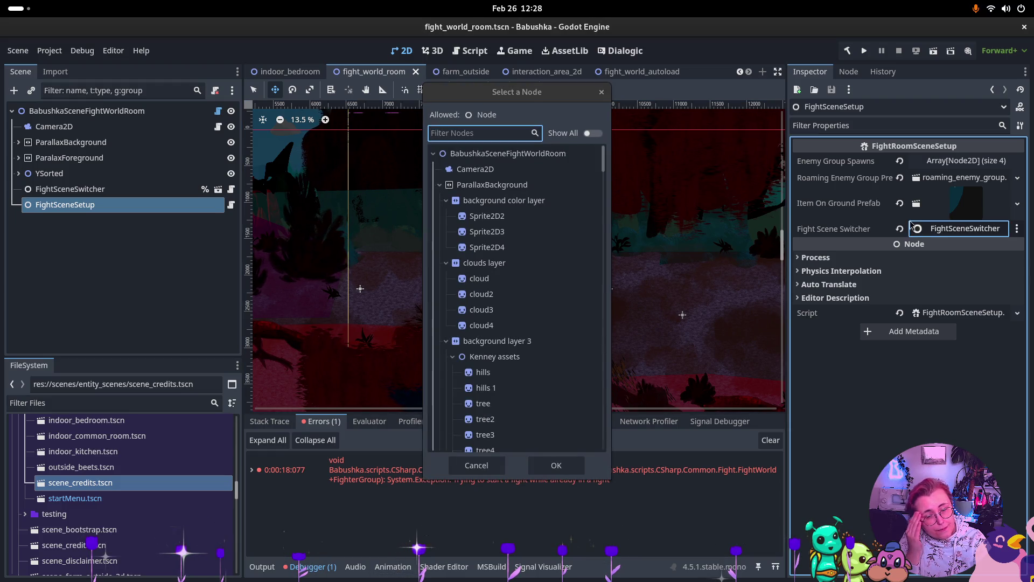
left_click(602, 92)
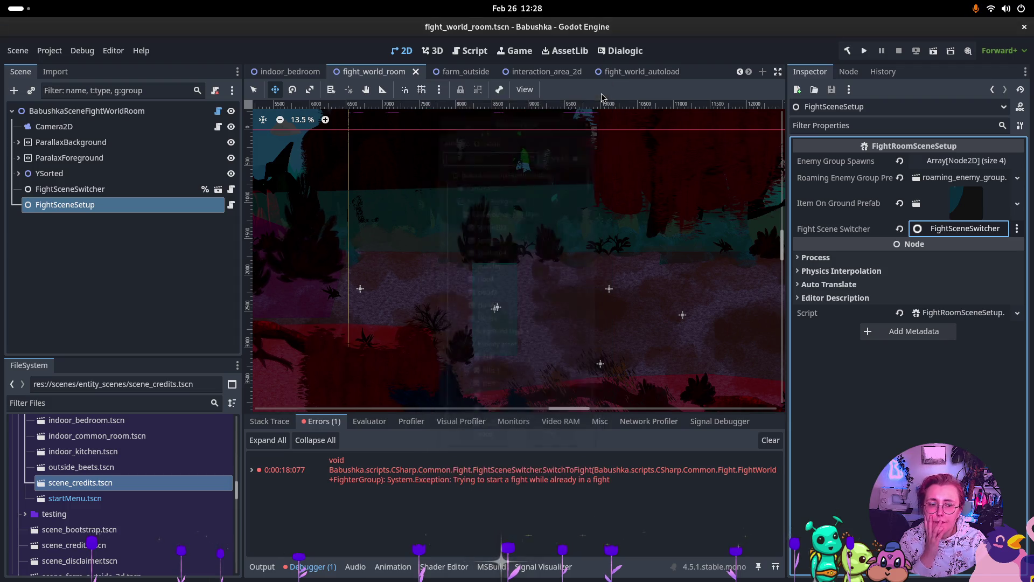
left_click(59, 191)
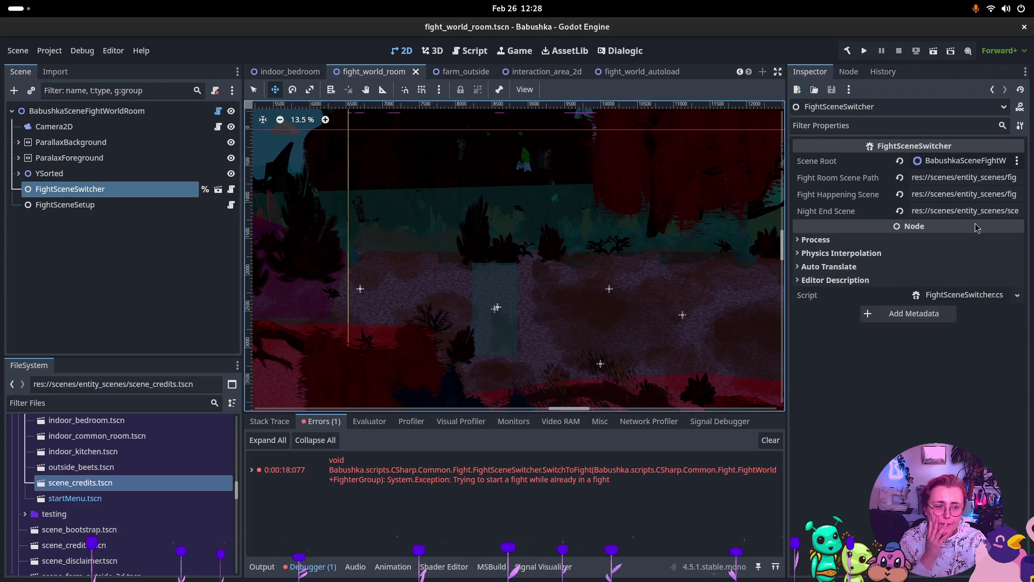
left_click(948, 295)
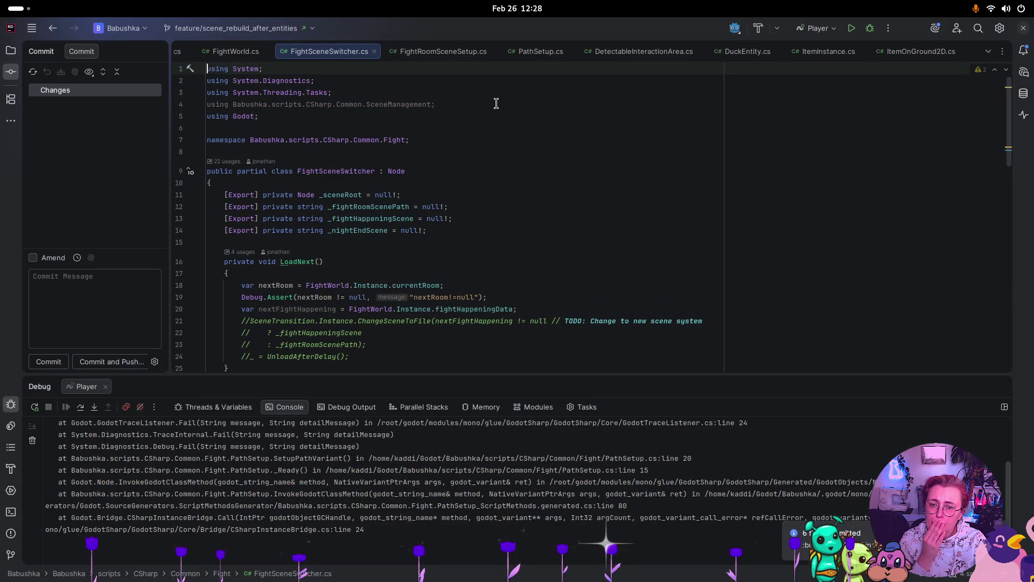
- Delete the unused SceneManagement using directive, the commented-out LoadNext block and the commented QueueFree line
left_click_drag(496, 104, 210, 105)
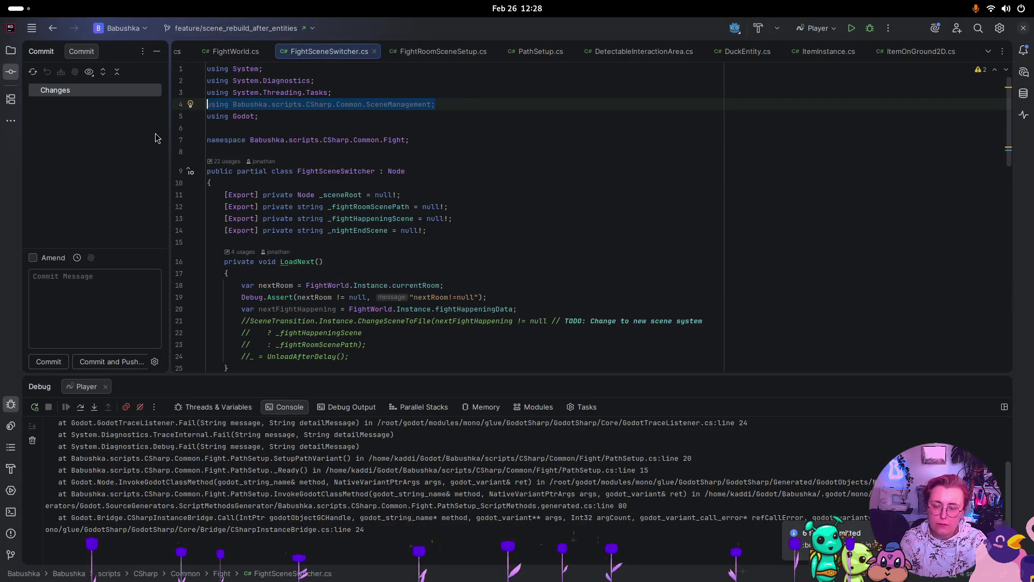
key("BackSpace")
key("BackSpace")
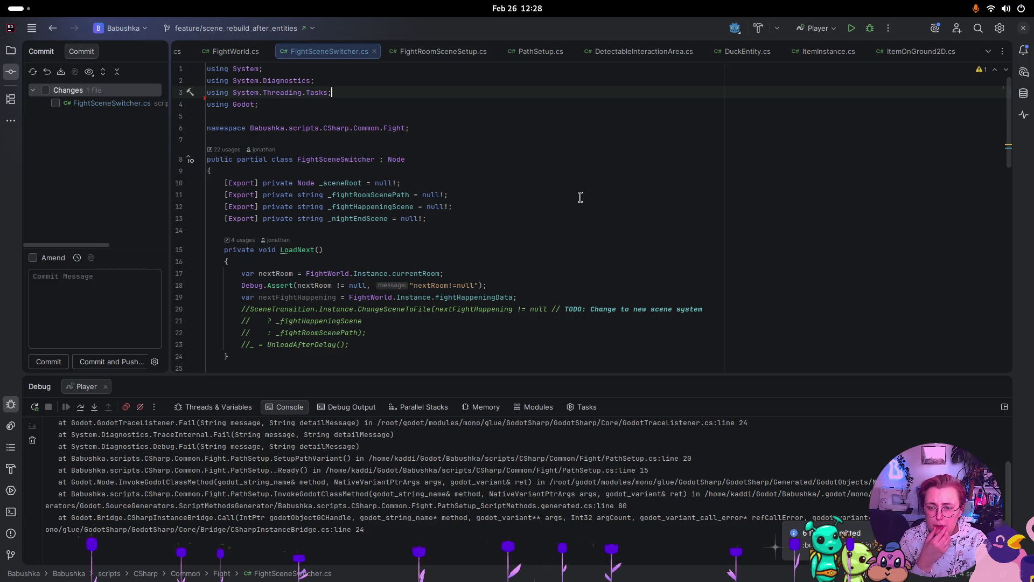
scroll(454, 321, "down", 1)
mouse_move(372, 311)
left_mouse_down()
mouse_move(209, 286)
mouse_move(208, 275)
left_mouse_up()
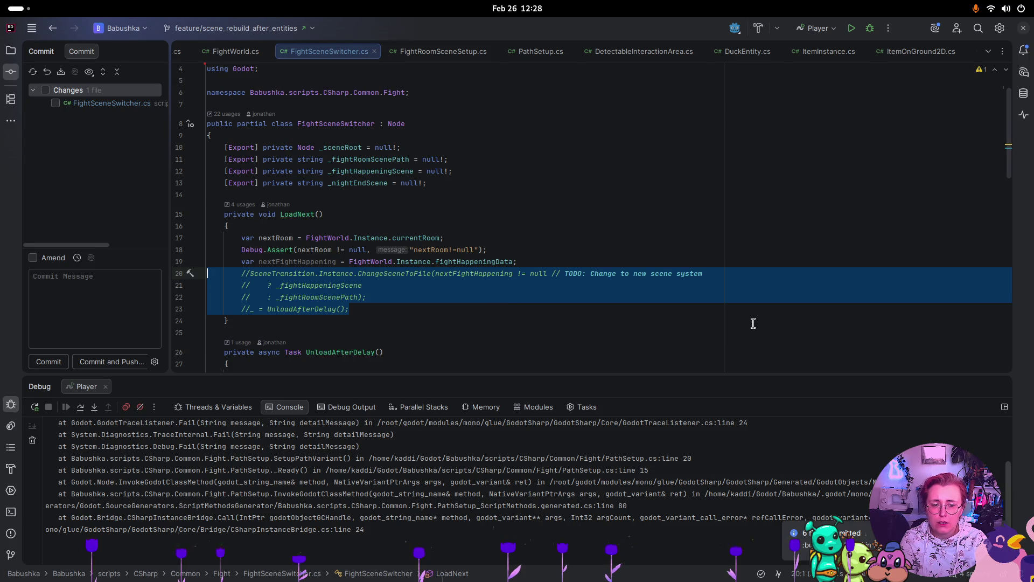
key("BackSpace")
key("BackSpace")
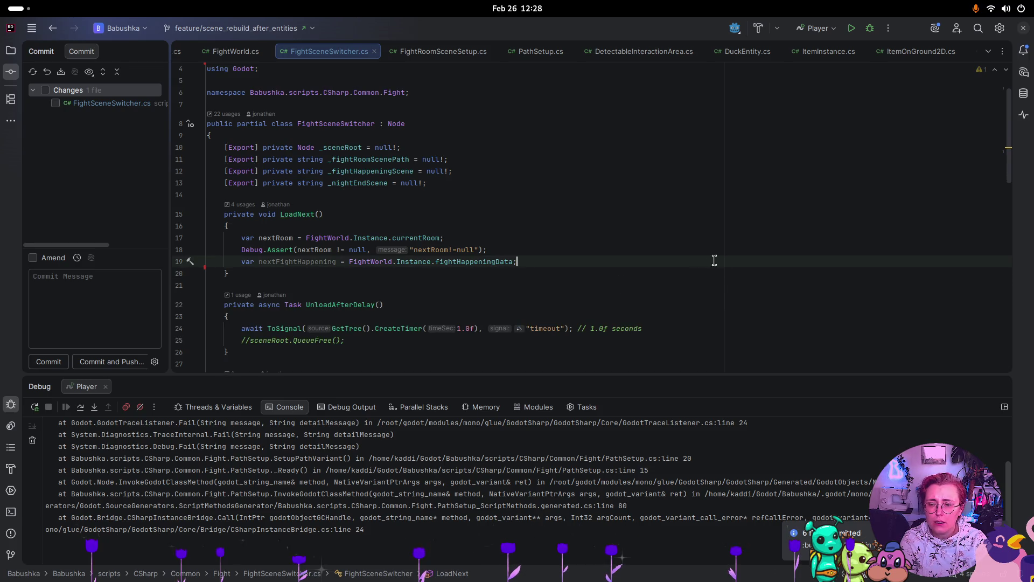
left_click_drag(345, 340, 71, 339)
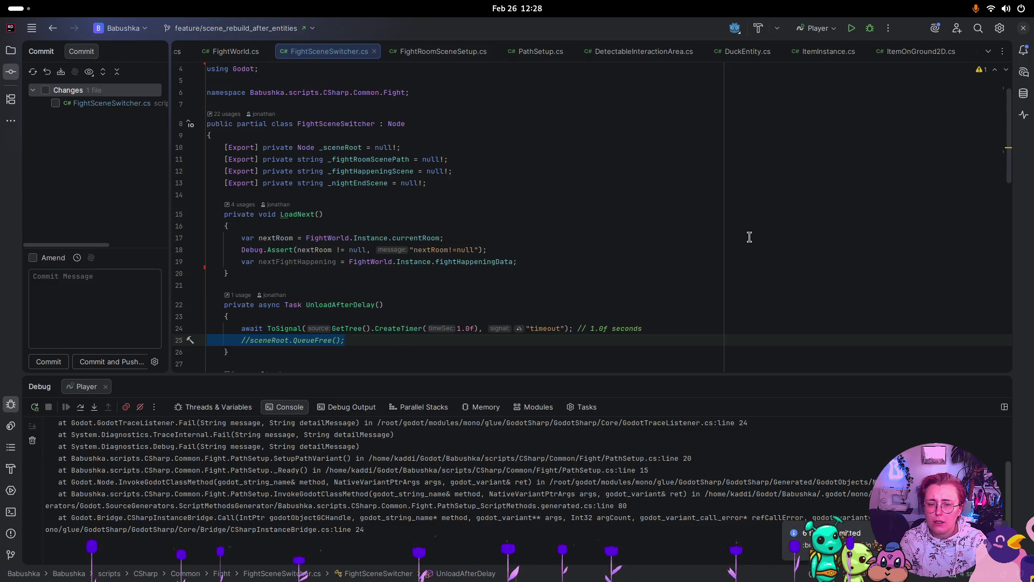
key("BackSpace")
key("BackSpace")
- Delete the commented-out ChangeSceneToFile line in ExitFightWorld, leaving only the UnloadAfterDelay() call
scroll(743, 234, "down", 2)
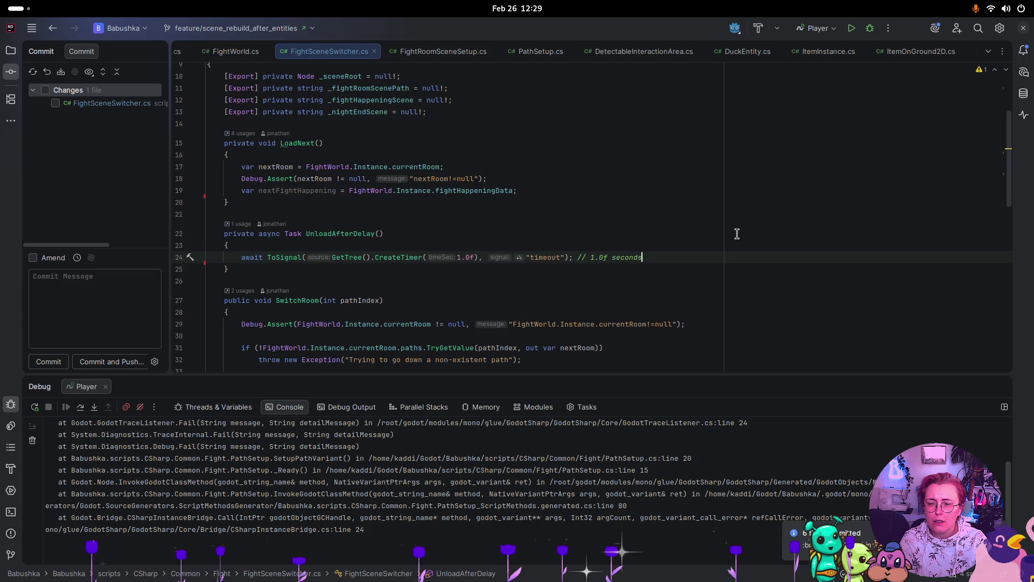
scroll(736, 234, "down", 3)
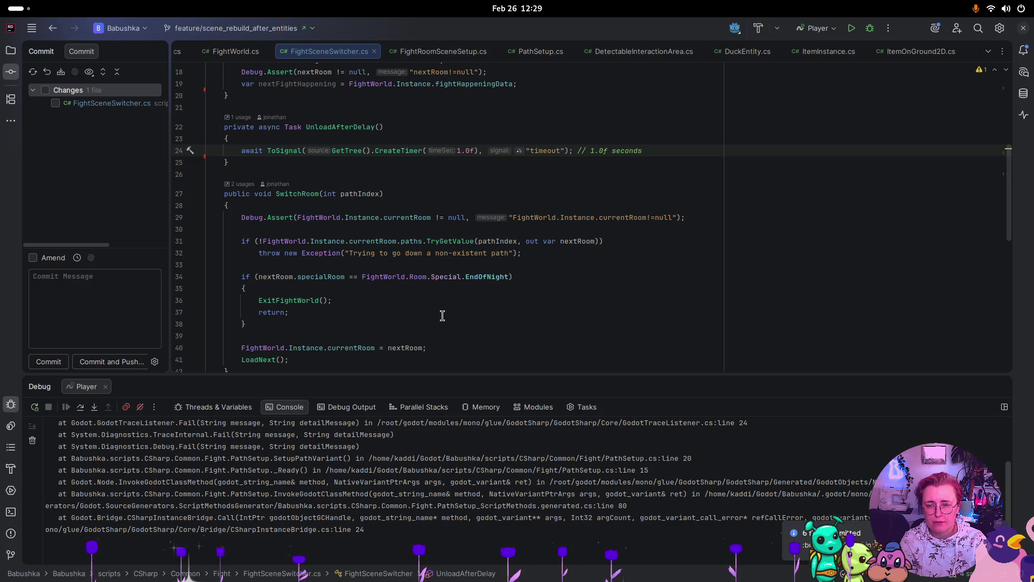
scroll(443, 315, "down", 3)
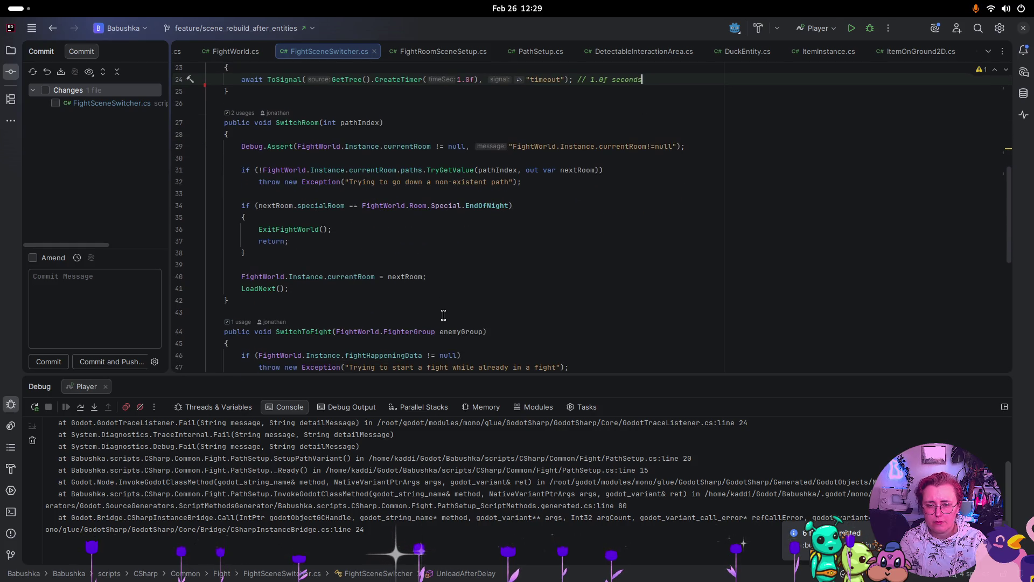
scroll(441, 315, "down", 8)
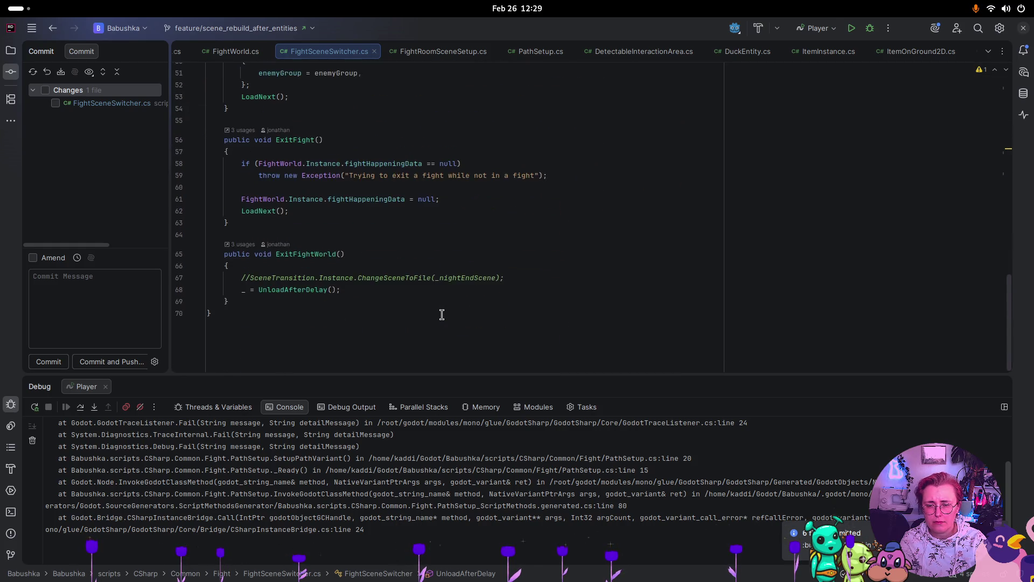
triple_click(519, 272)
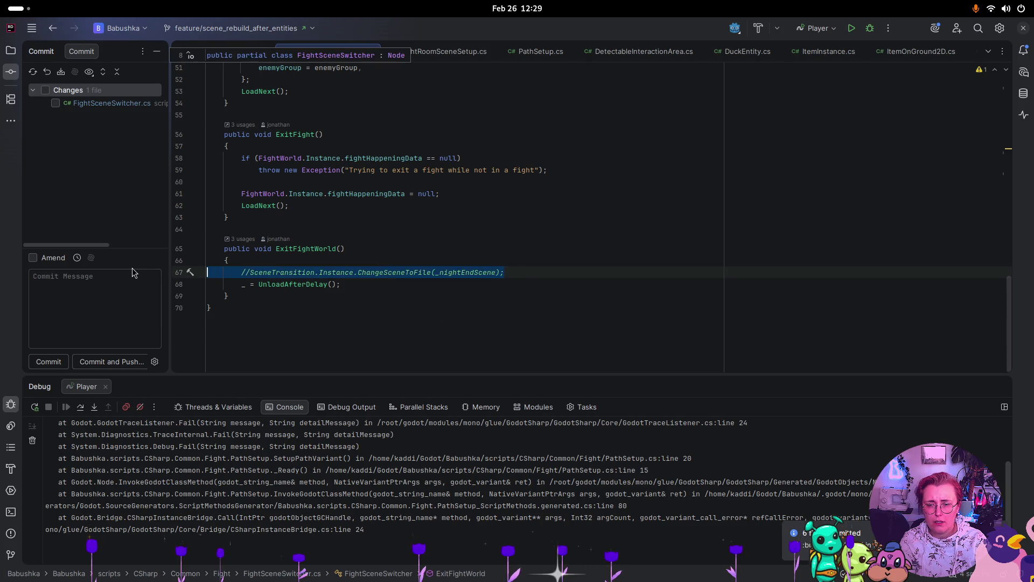
key("BackSpace")
key("BackSpace")
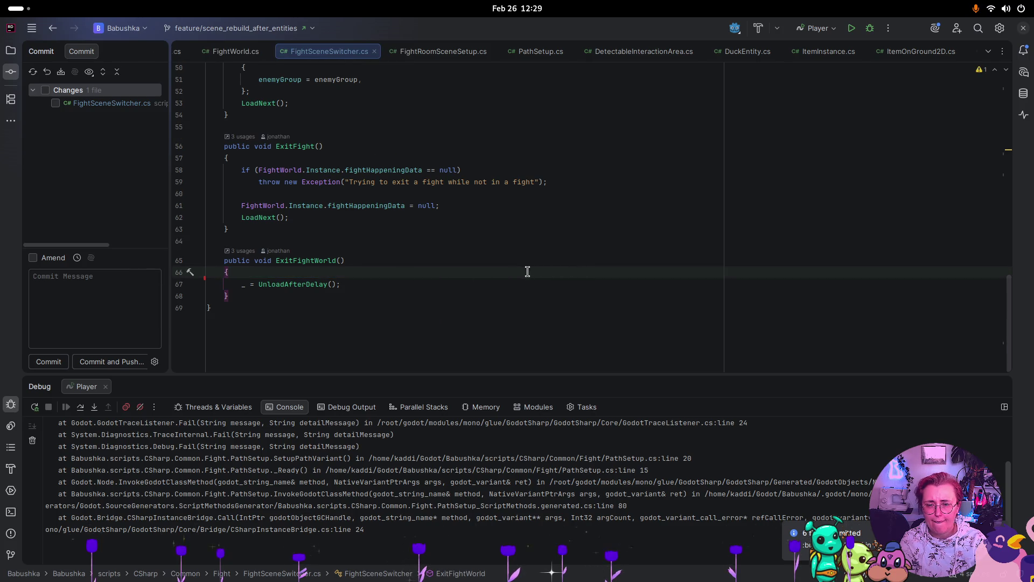
scroll(554, 231, "up", 9)
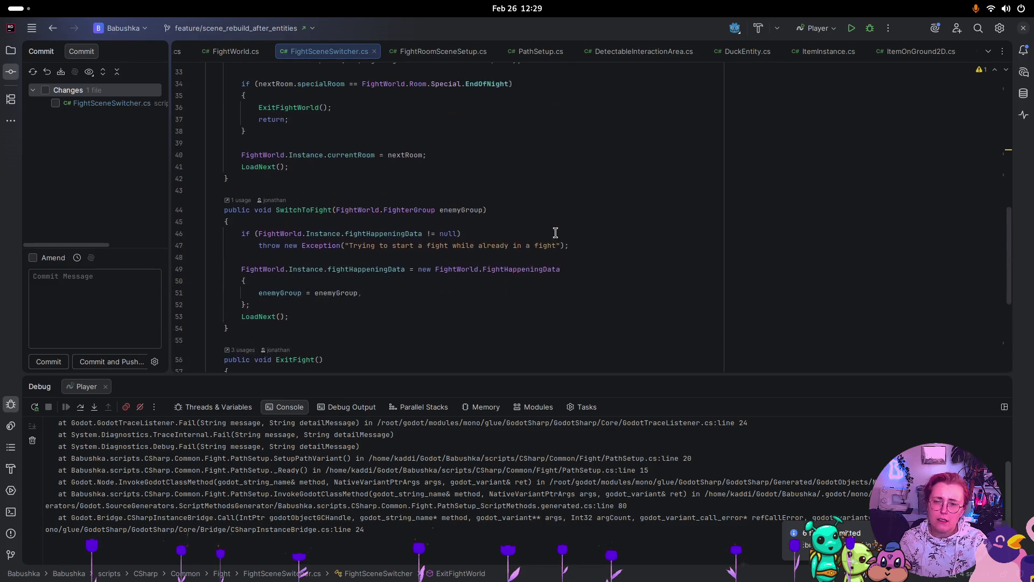
scroll(534, 207, "up", 4)
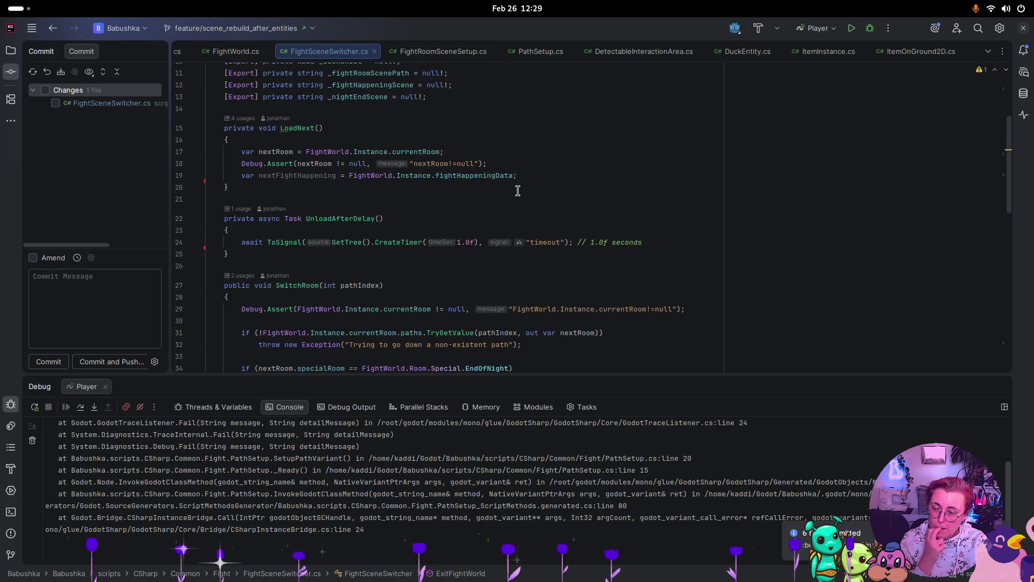
key("super")
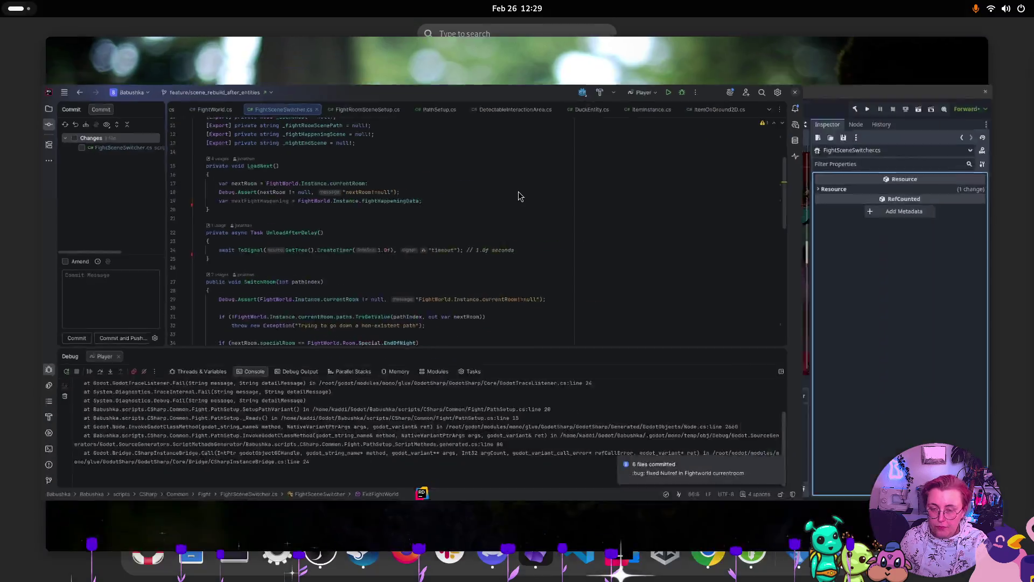
- Back in Godot, open fight_happening.tscn and scroll the Scene dock up to its root node
left_click(697, 341)
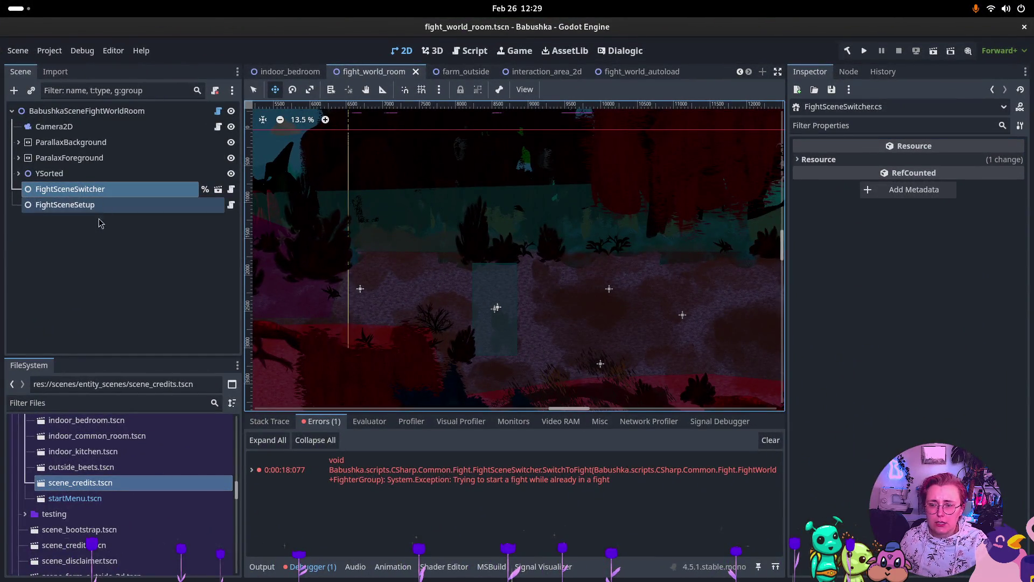
scroll(75, 487, "up", 2)
scroll(74, 488, "up", 1)
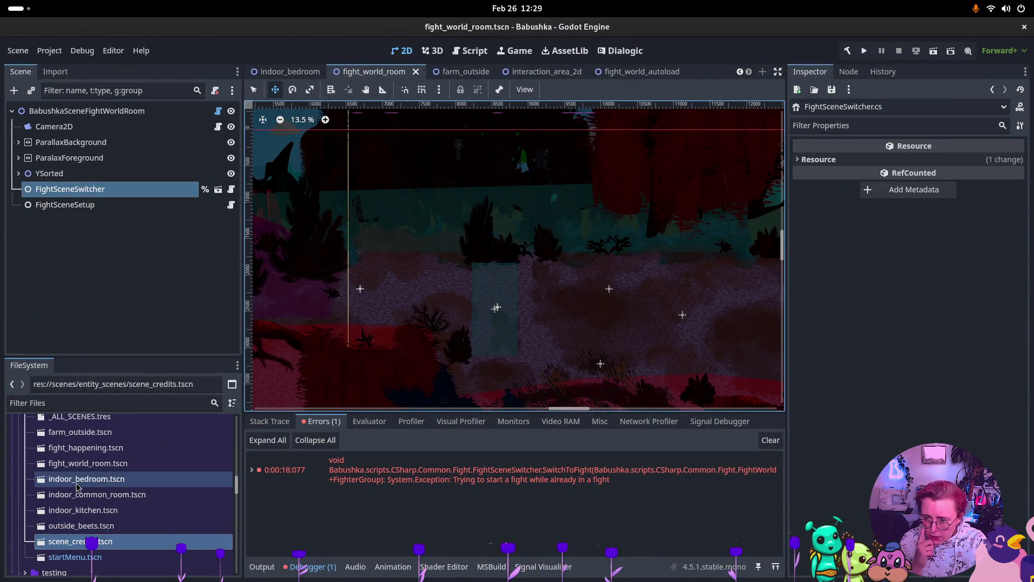
double_click(93, 448)
scroll(455, 246, "down", 5)
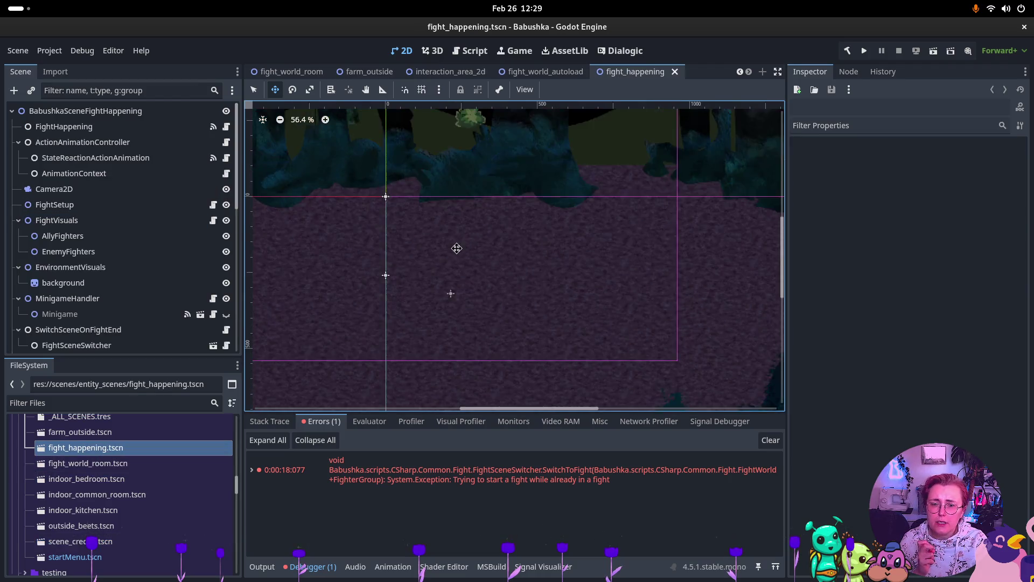
scroll(447, 246, "up", 2)
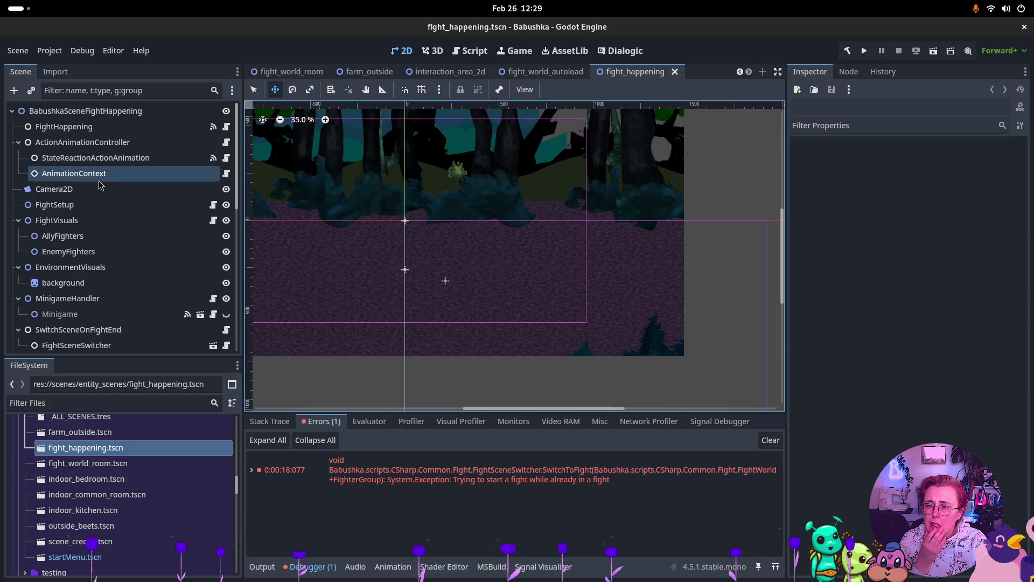
scroll(106, 334, "down", 3)
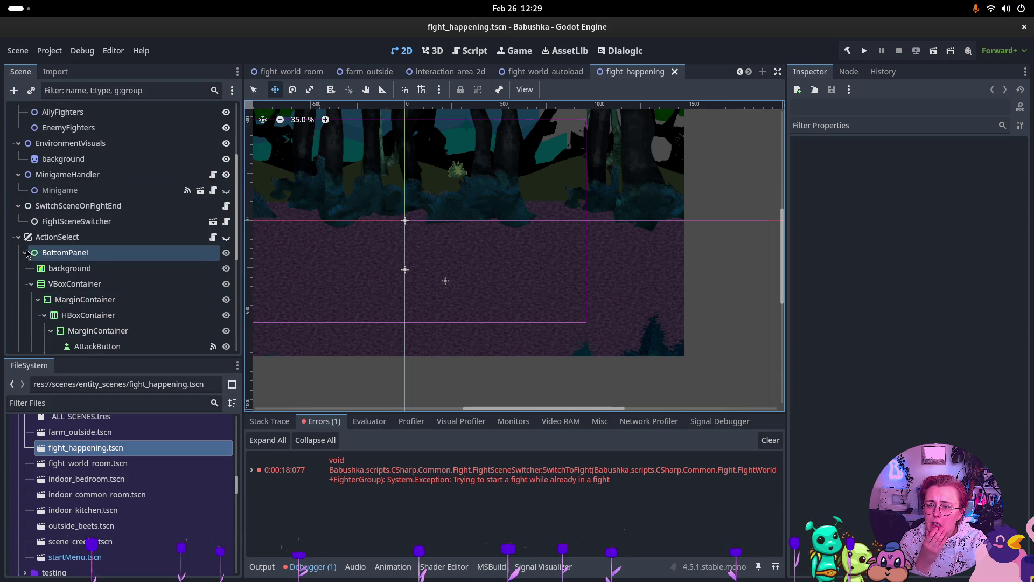
scroll(170, 239, "up", 1)
scroll(170, 239, "up", 2)
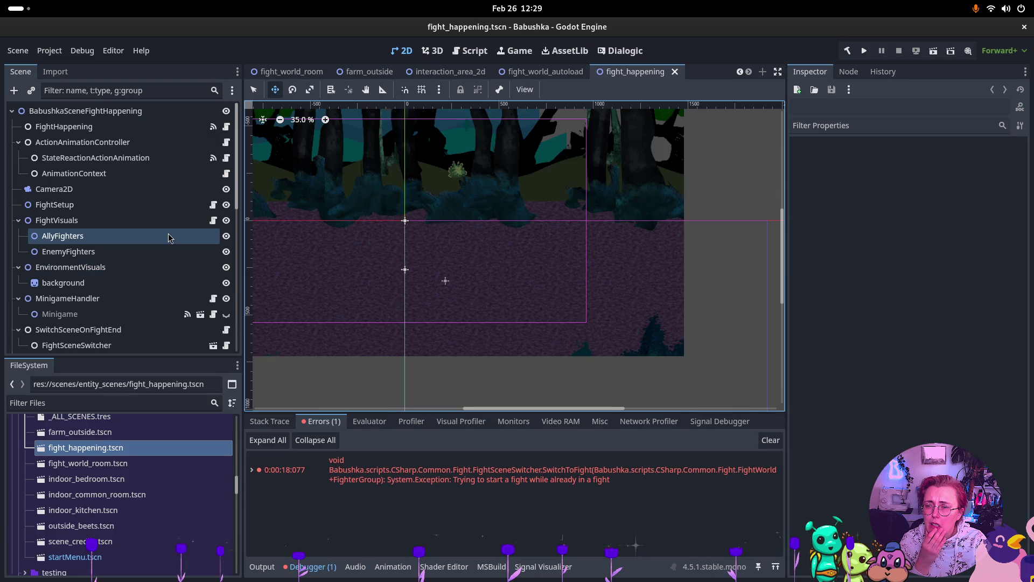
- Attach Scene.cs to the BabushkaSceneFightHappening root node and leave its Scene Name empty
left_click(90, 110)
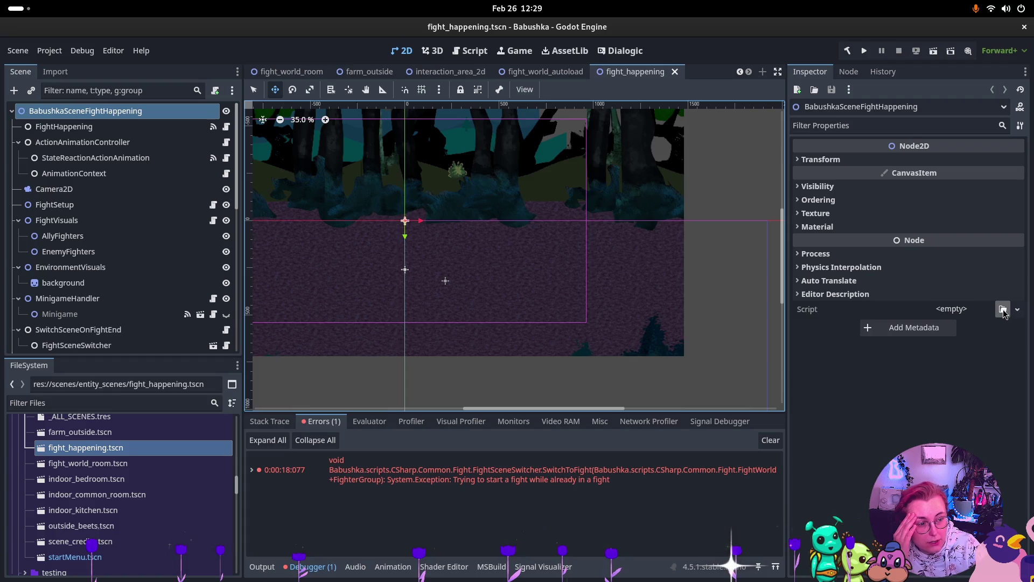
left_click(1002, 309)
type("Scene")
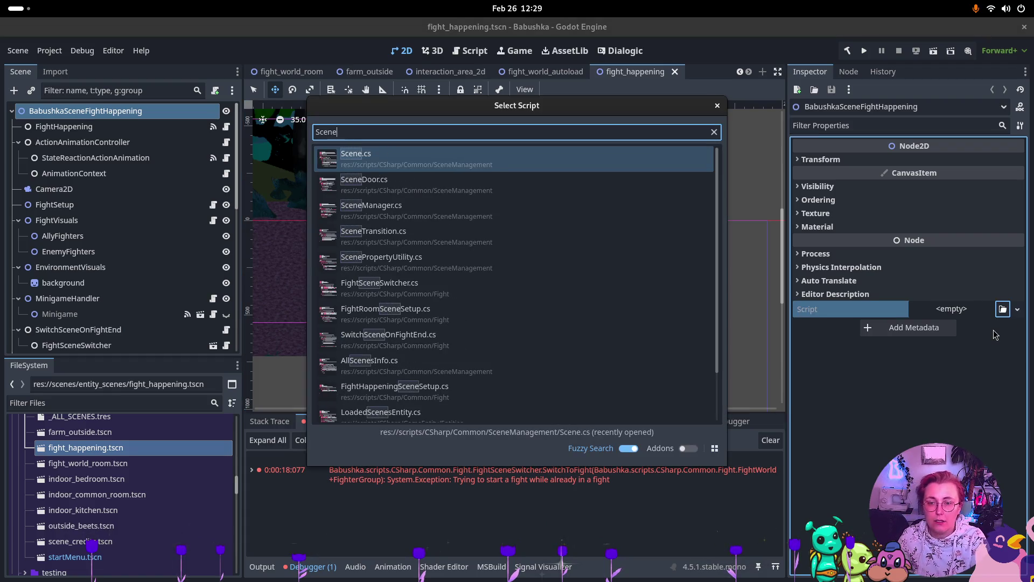
key("Return")
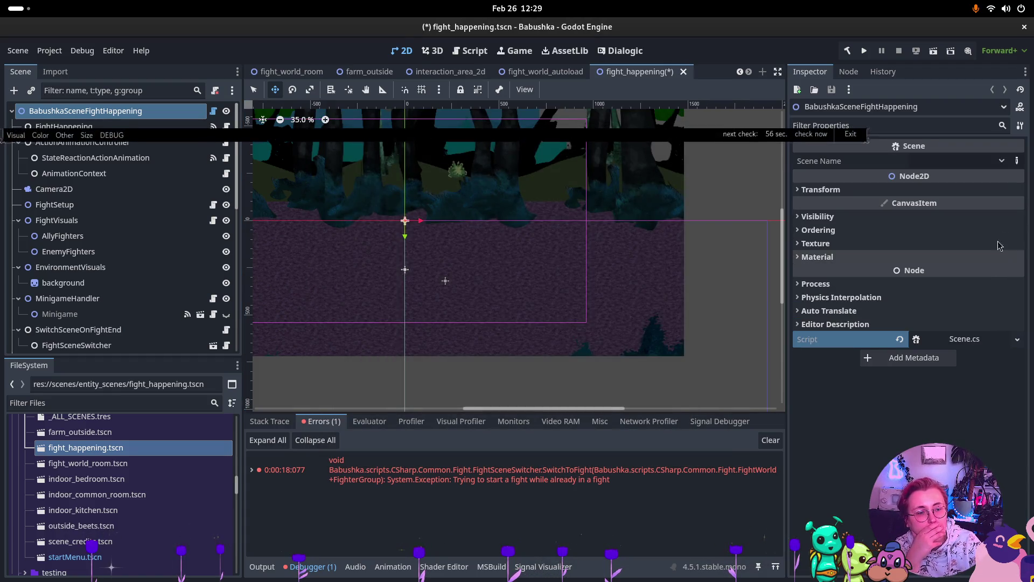
left_click(1002, 161)
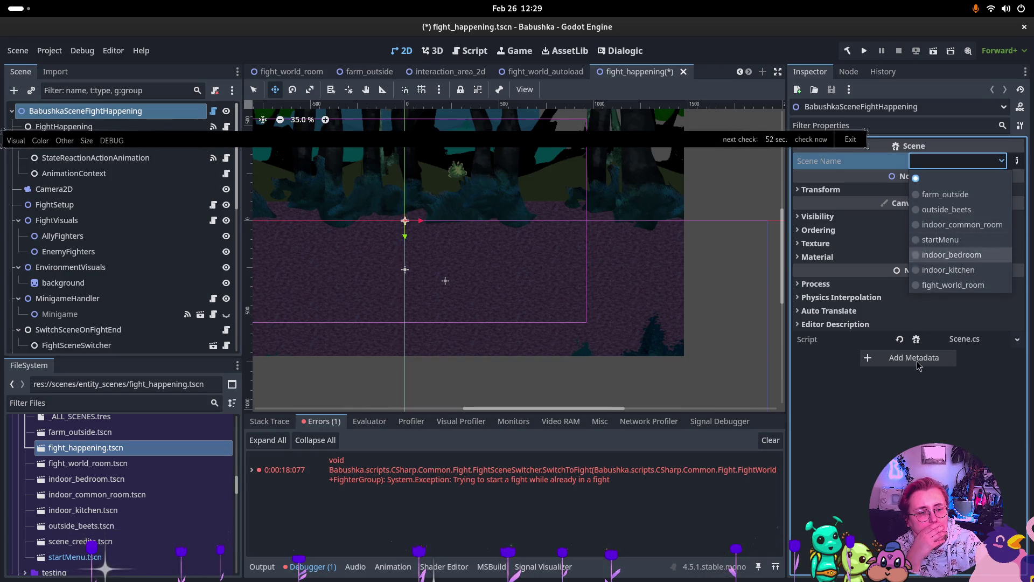
left_click(118, 385)
scroll(107, 447, "up", 1)
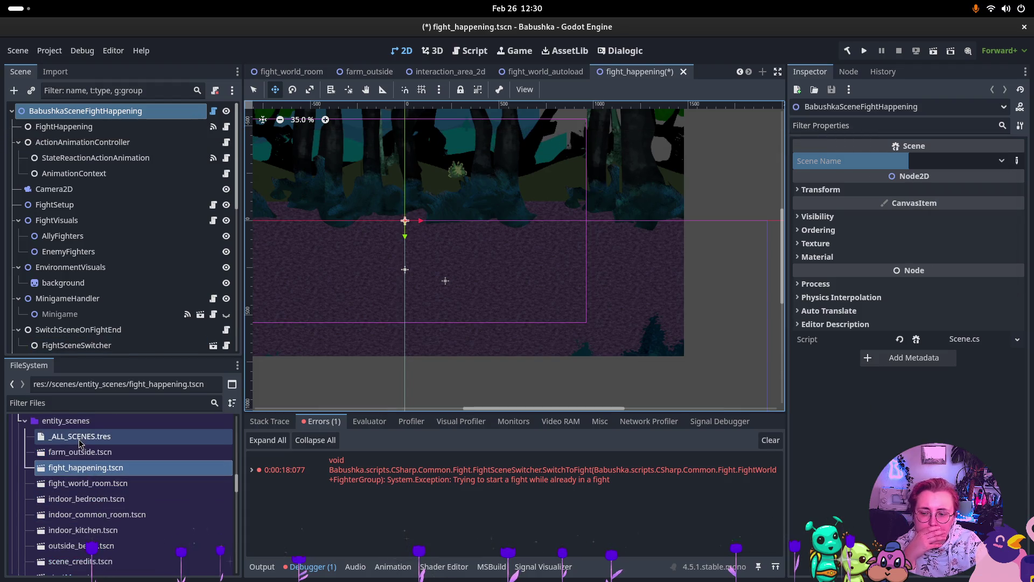
- Add fight_happening.tscn and scene_credits.tscn as slots 7 and 8 of _ALL_SCENES.tres, then save
double_click(81, 436)
left_click(905, 437)
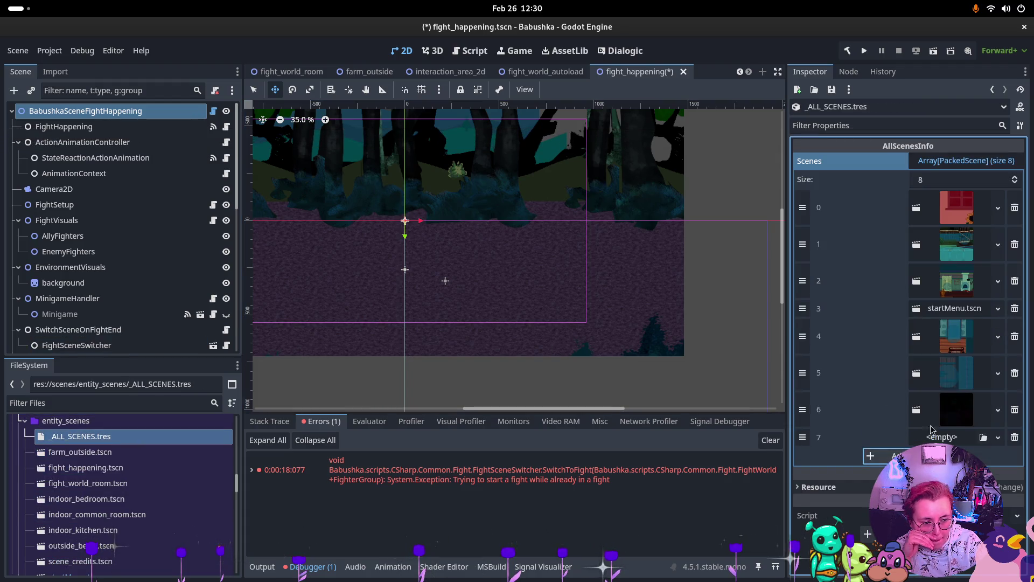
scroll(112, 533, "down", 1)
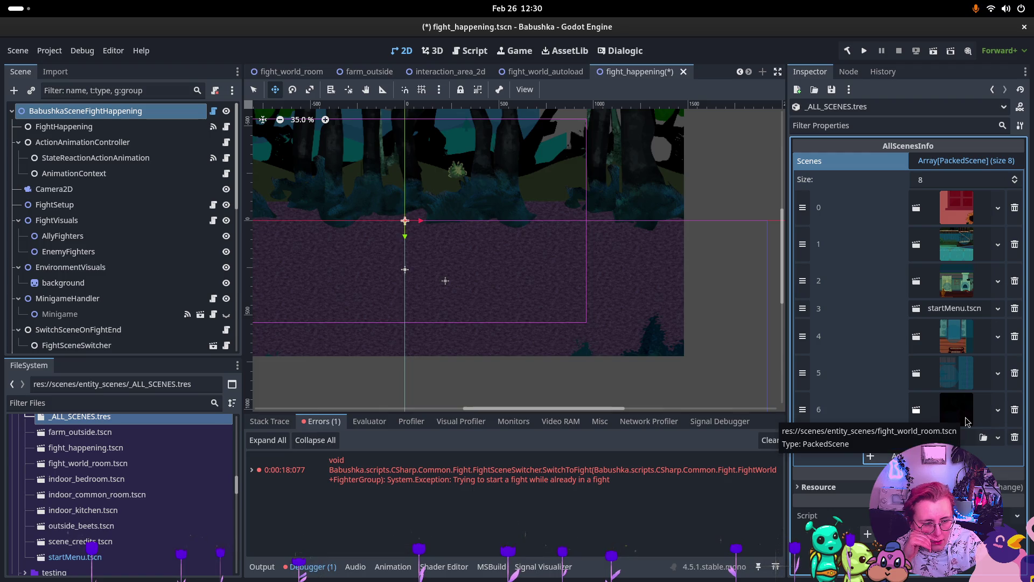
left_click_drag(120, 445, 954, 439)
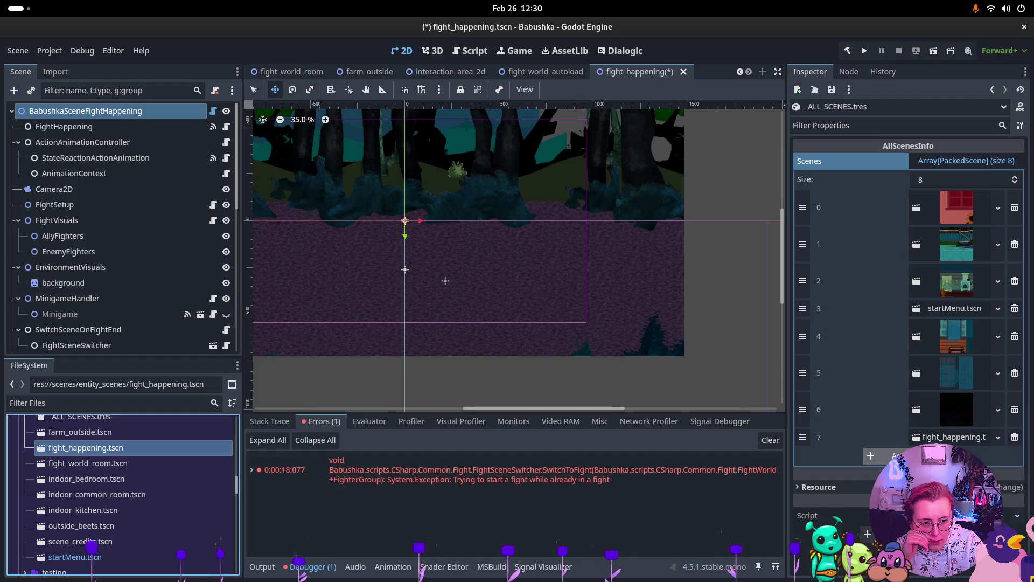
left_click(869, 456)
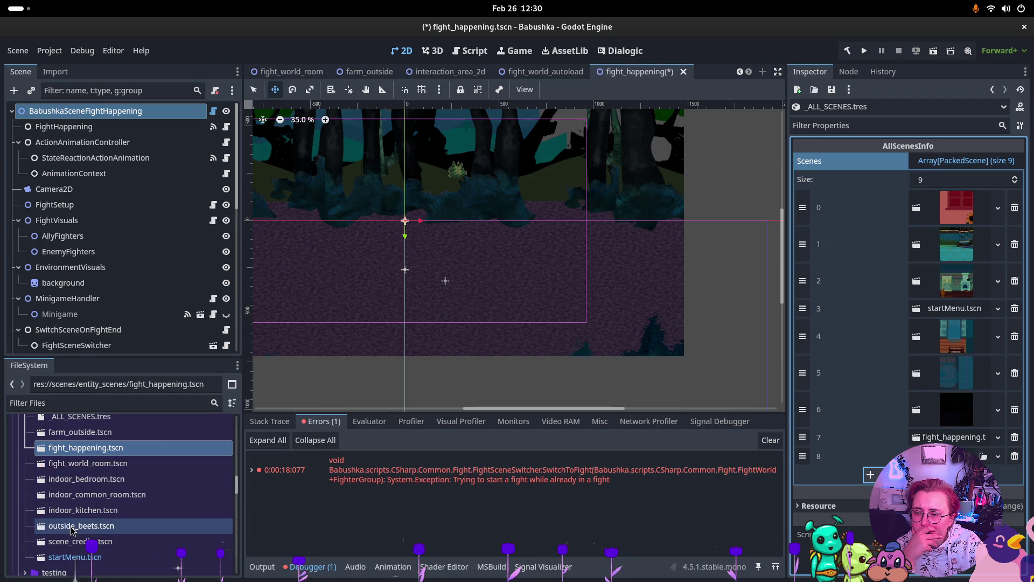
mouse_move(59, 542)
left_mouse_down()
mouse_move(916, 484)
mouse_move(969, 456)
left_mouse_up()
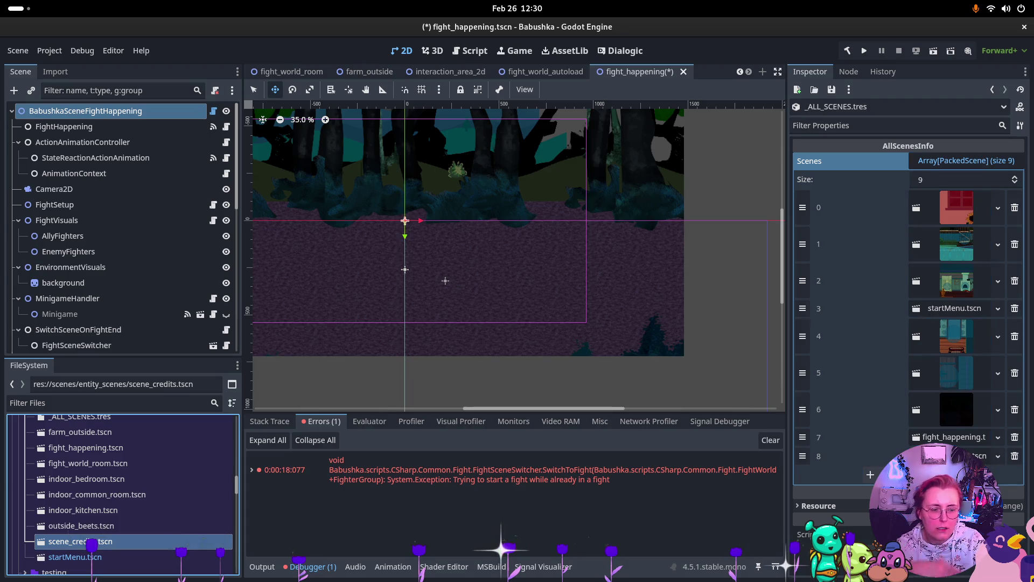
key("ctrl+s")
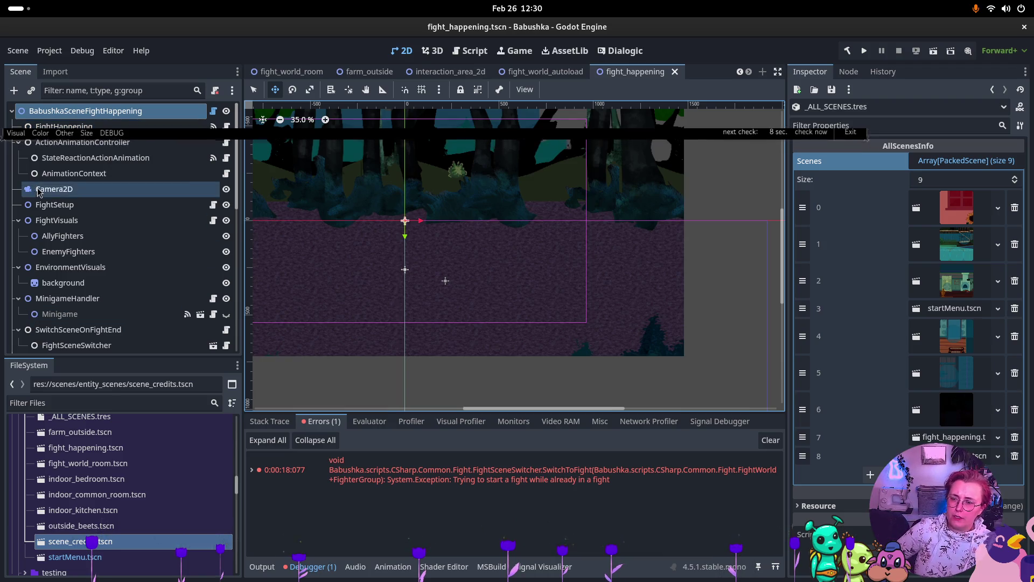
- Compare FightSceneSwitcher's scene paths with SwitchSceneOnFightEnd's properties, then open SwitchSceneOnFightEnd.cs
left_click(81, 345)
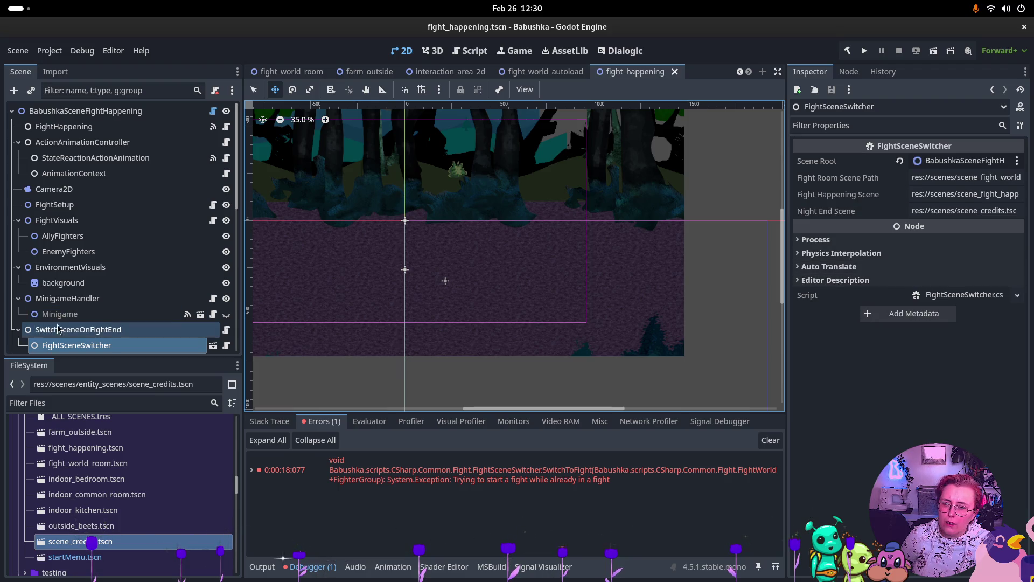
left_click(78, 330)
left_click(76, 346)
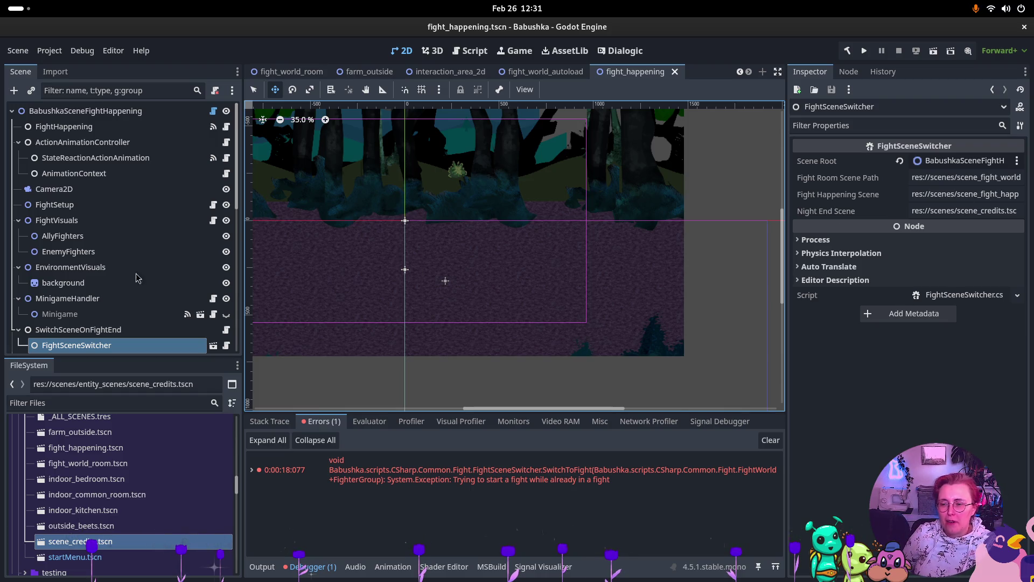
left_click(81, 330)
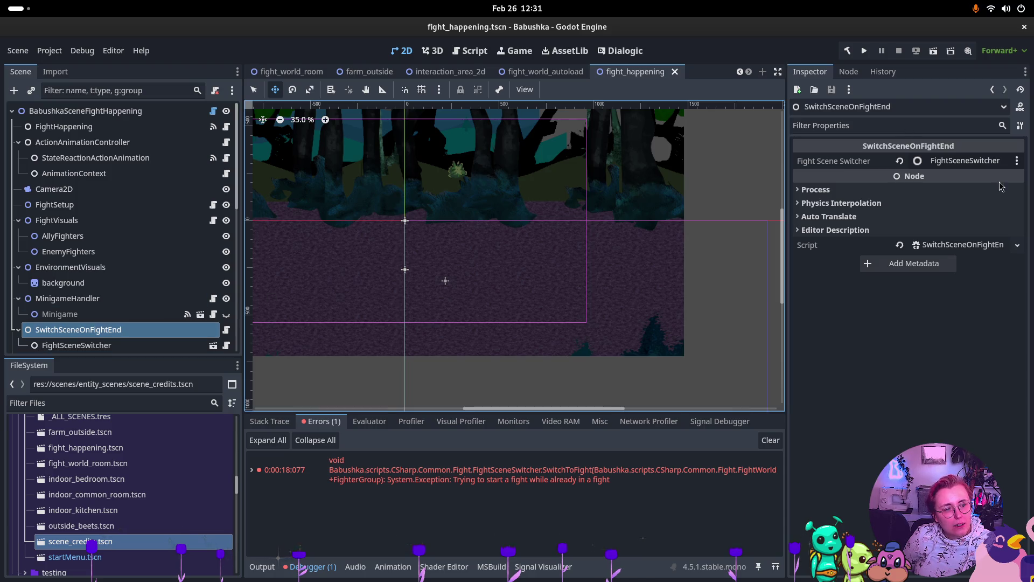
left_click(955, 244)
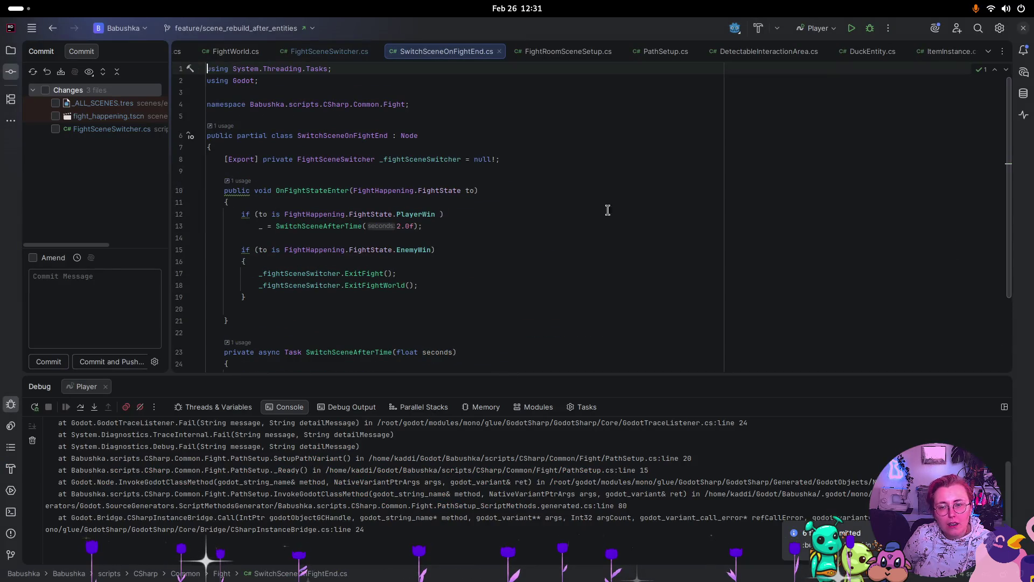
- Close the DuckEntity.cs and DetectableInteractionArea.cs tabs, leaving FightSceneSwitcher.cs in view
scroll(498, 195, "down", 1)
scroll(501, 197, "down", 2)
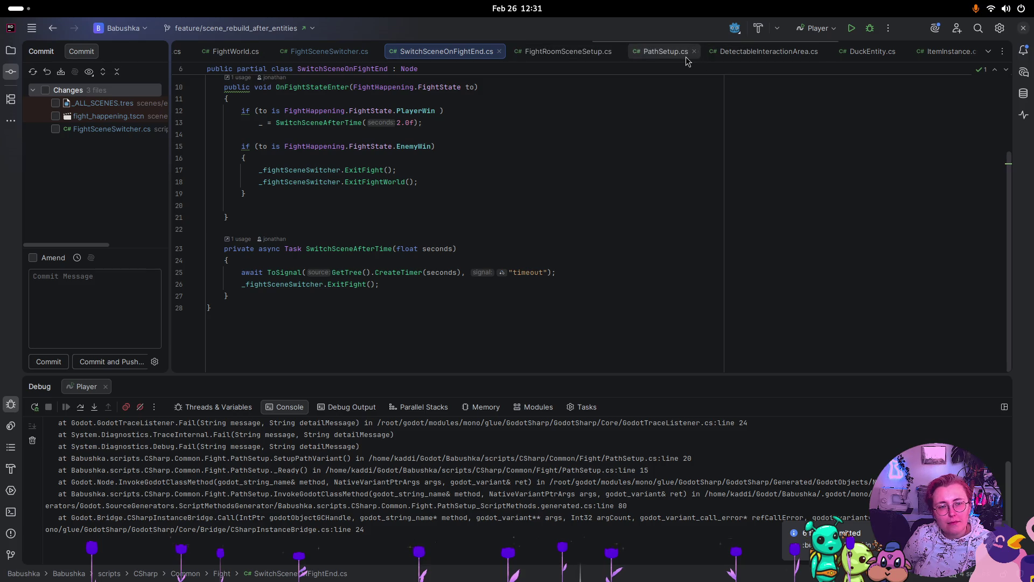
left_click(901, 51)
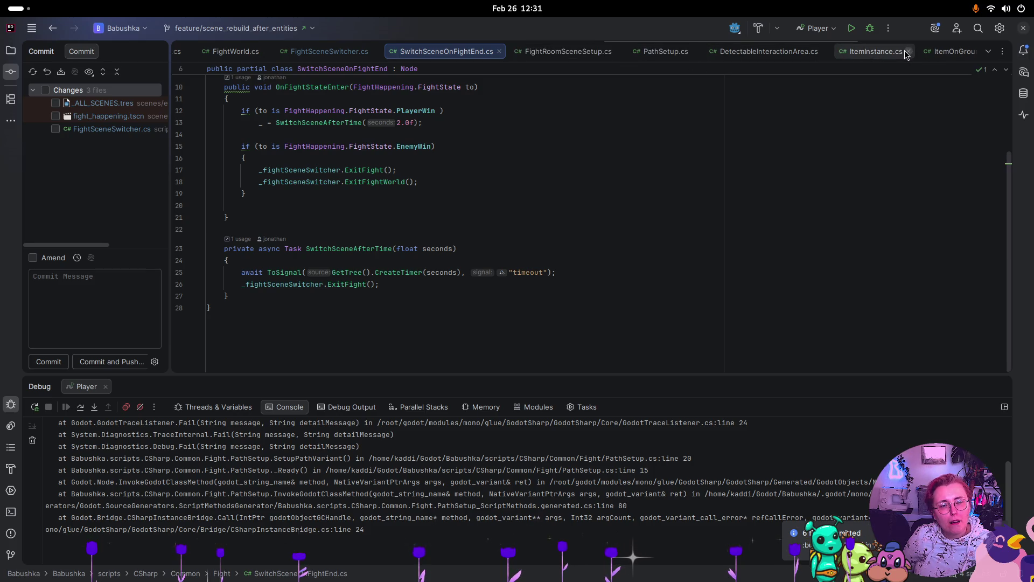
left_click(824, 52)
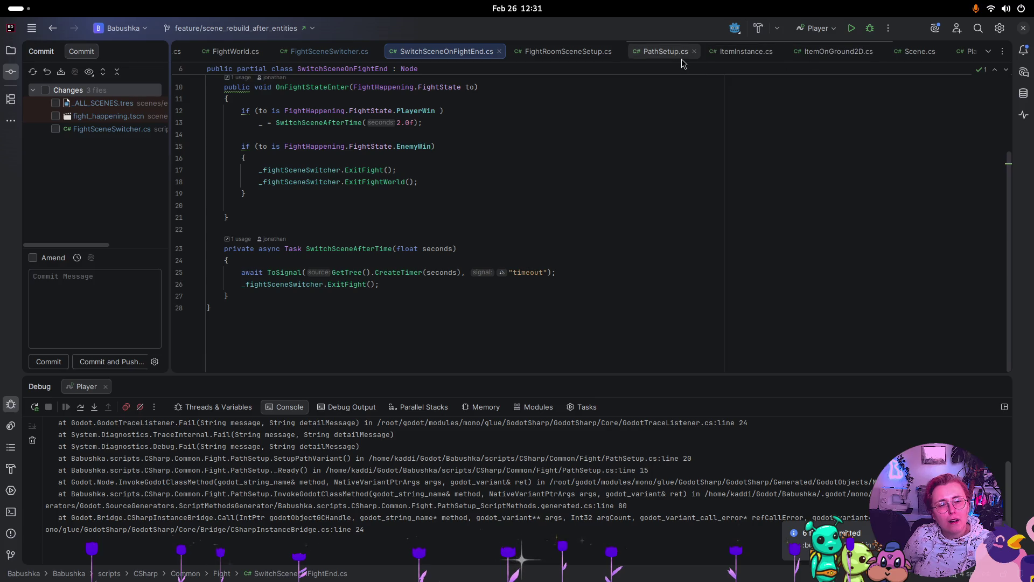
left_click(323, 52)
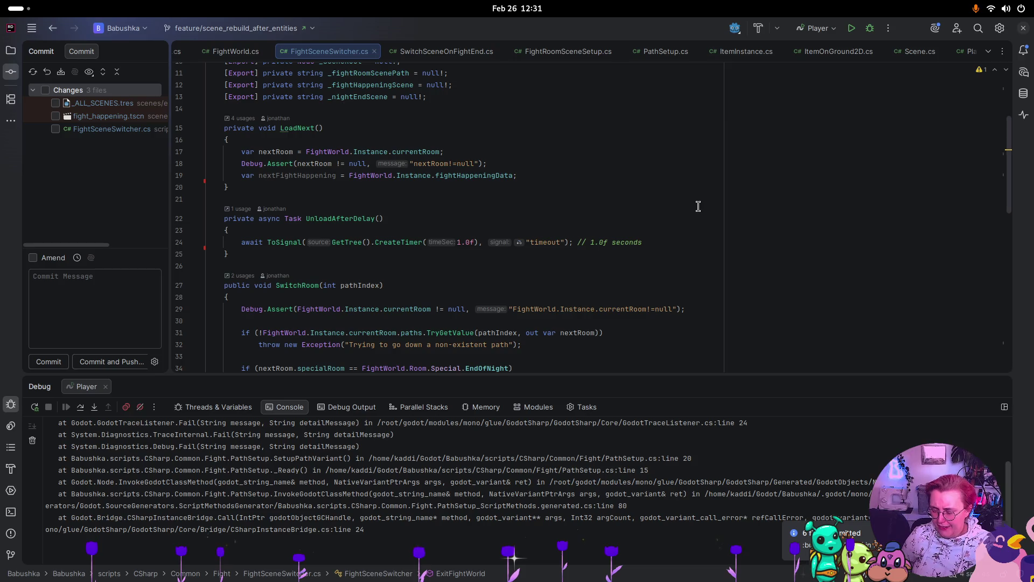
key("super")
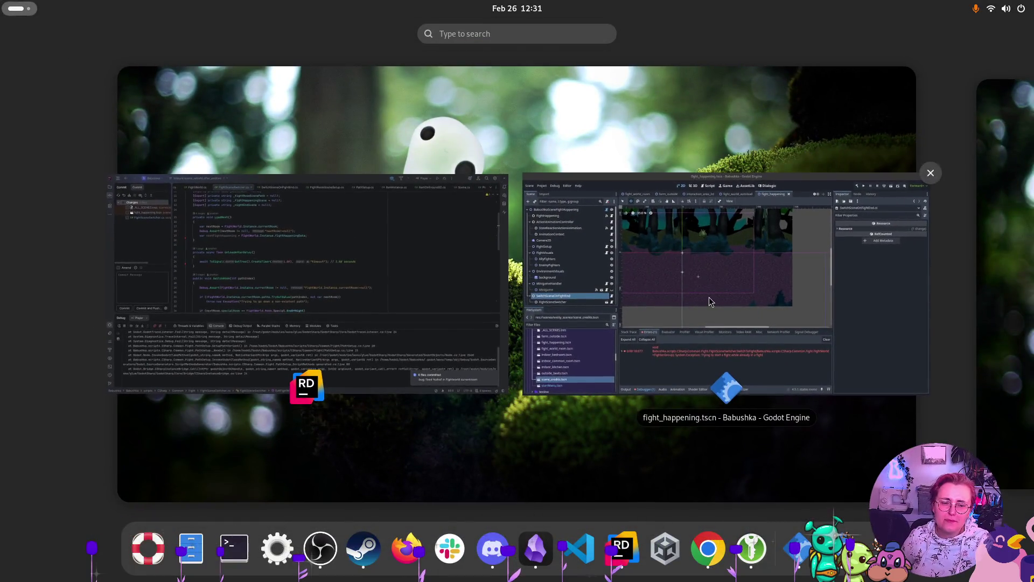
- In Godot, inspect the AllyFighters and FightVisuals nodes, then visit the fight_world_autoload and fight_world_room tabs
left_click(708, 297)
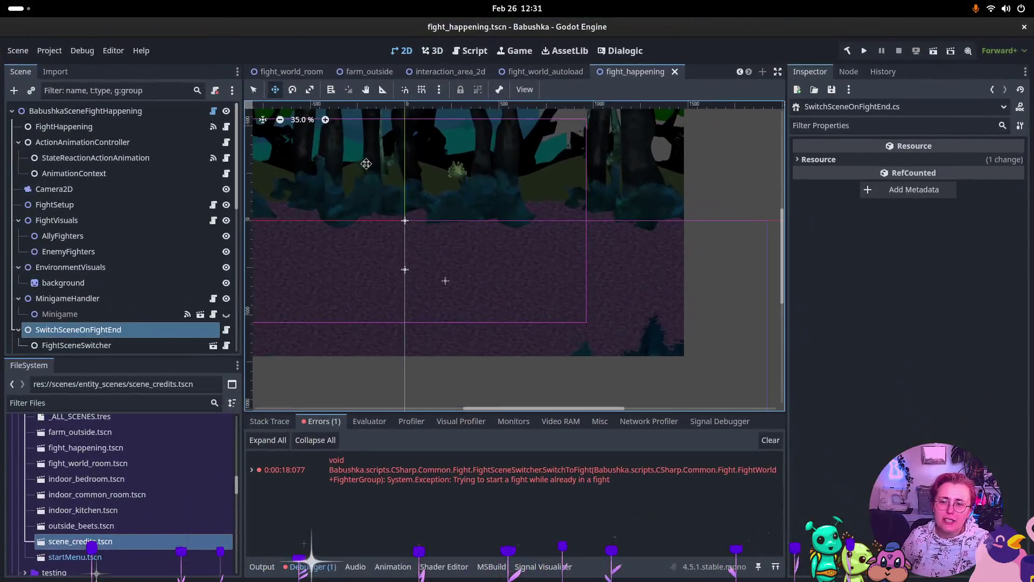
left_click(98, 238)
left_click(91, 223)
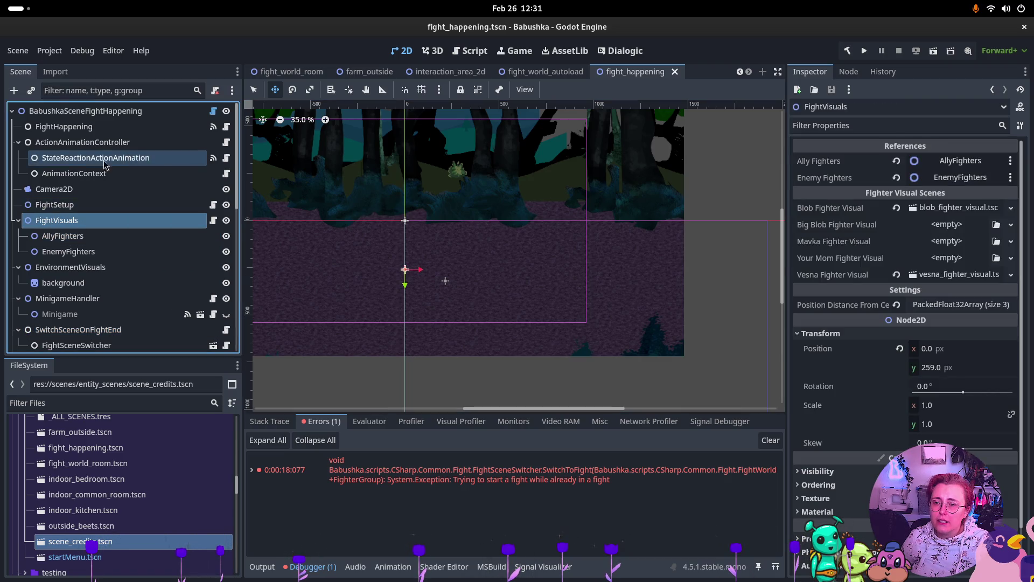
left_click(544, 71)
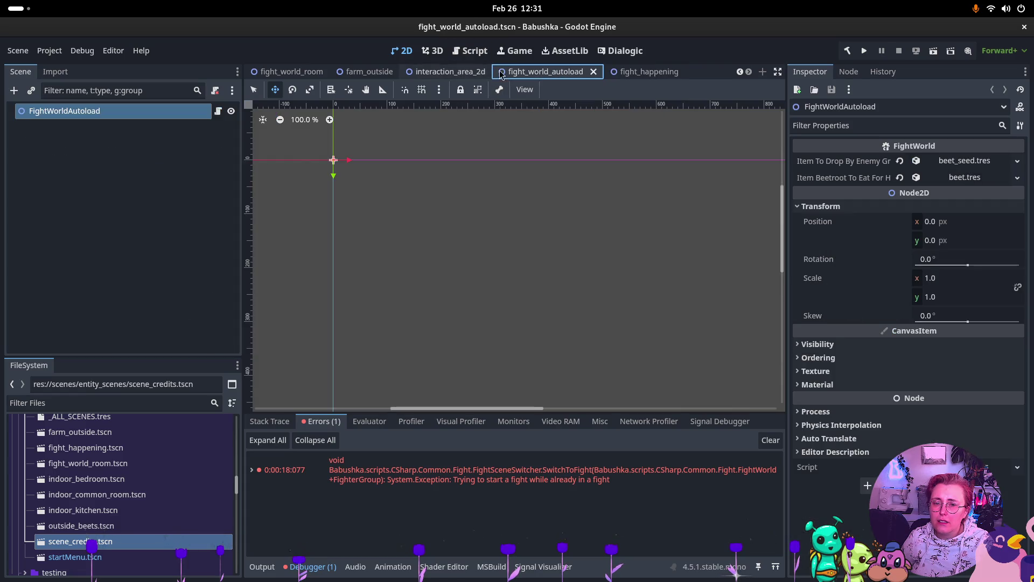
mouse_move(371, 78)
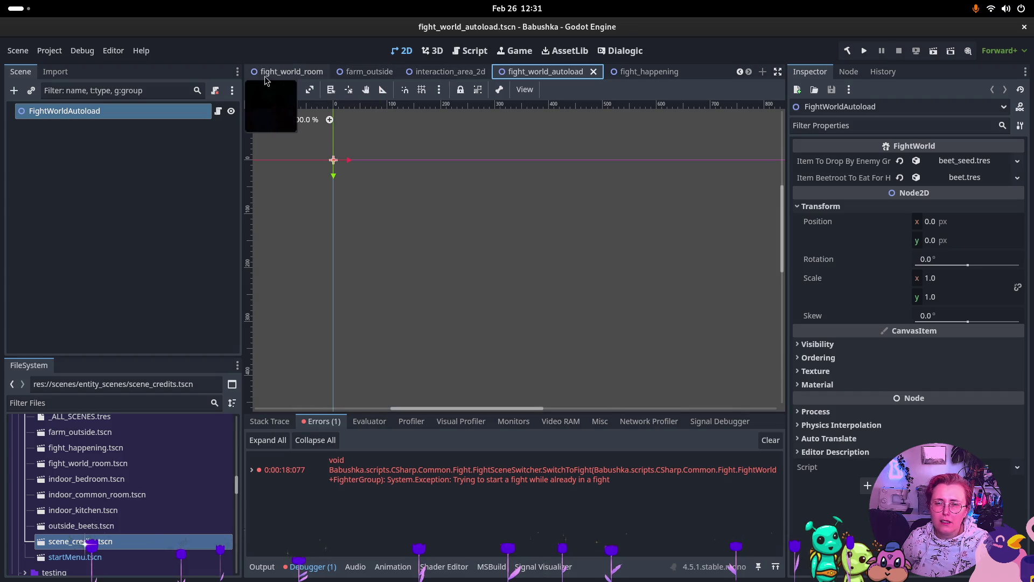
left_click(292, 71)
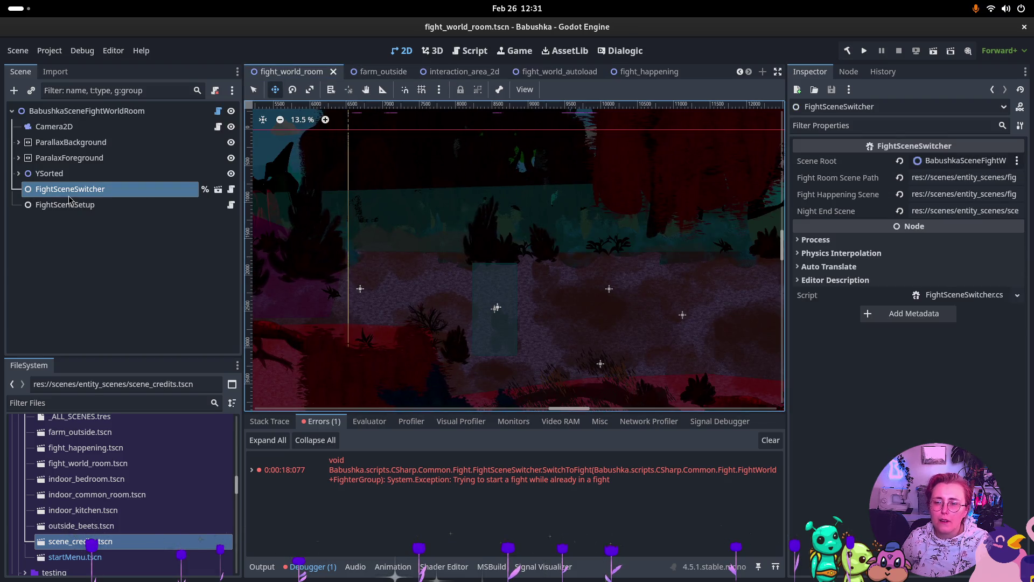
- Inspect FightSceneSetup and FightSceneSwitcher, then expand YSorted, ForestVisuals and Static
left_click(60, 210)
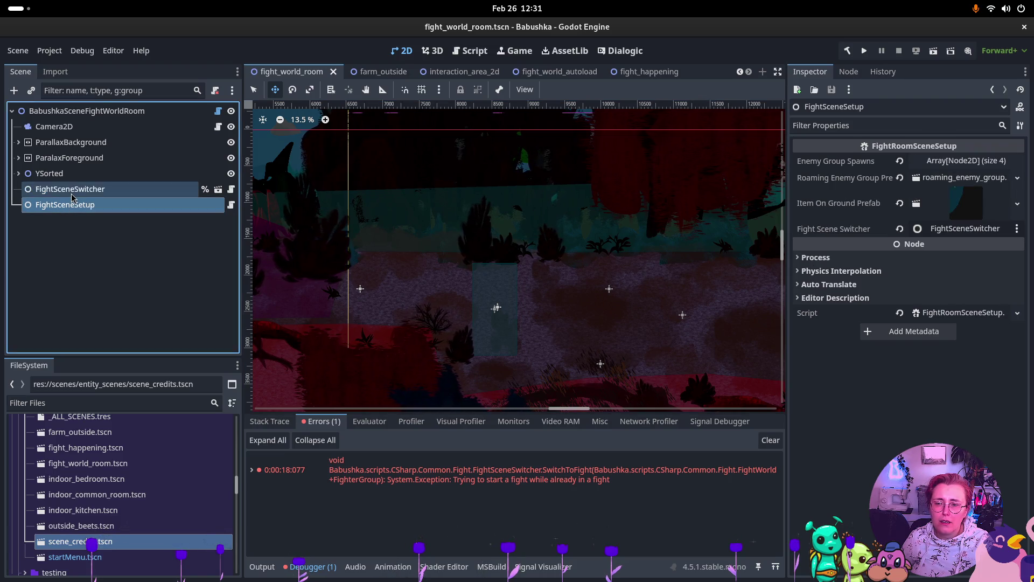
left_click(73, 192)
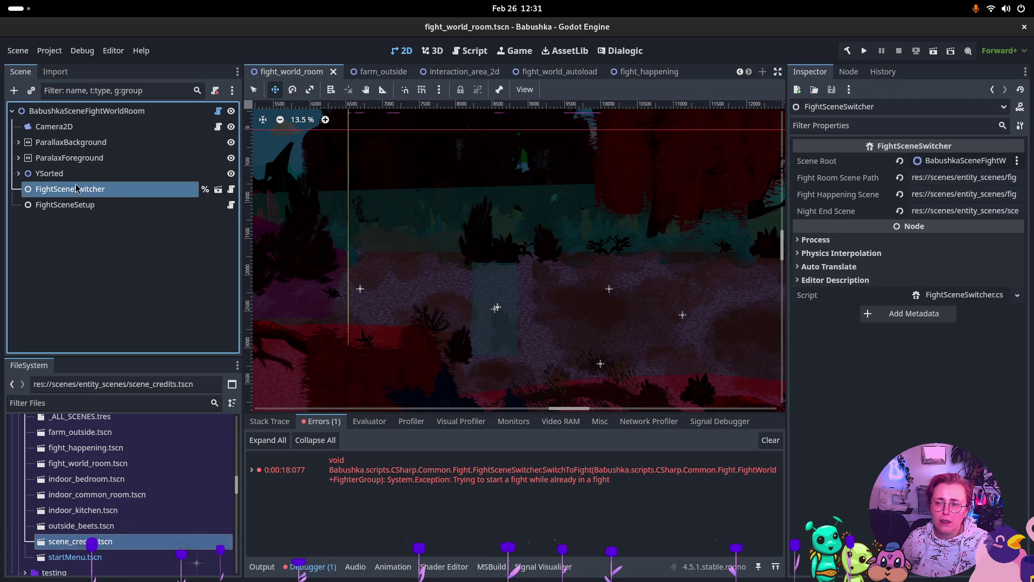
left_click(19, 174)
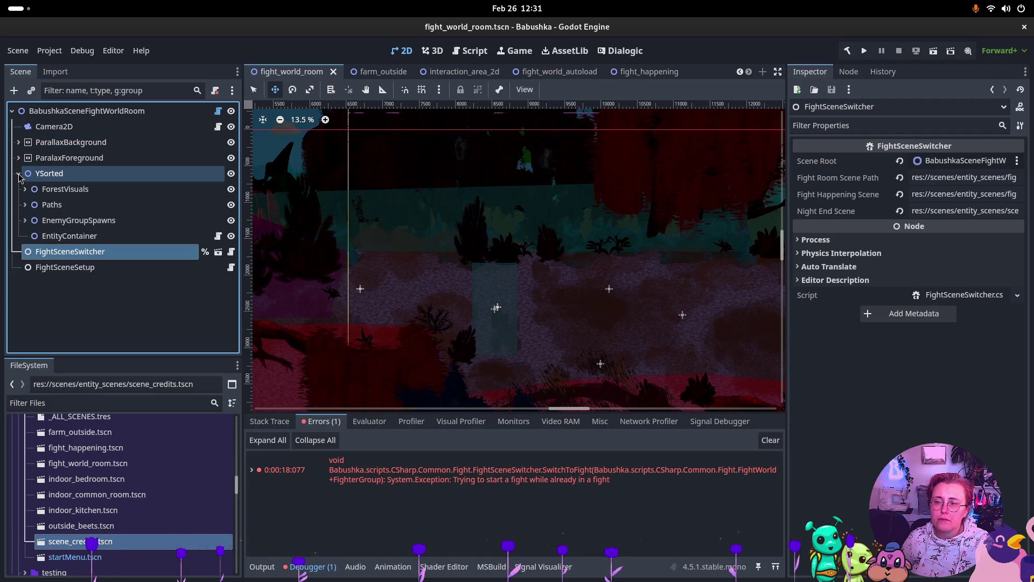
left_click(49, 174)
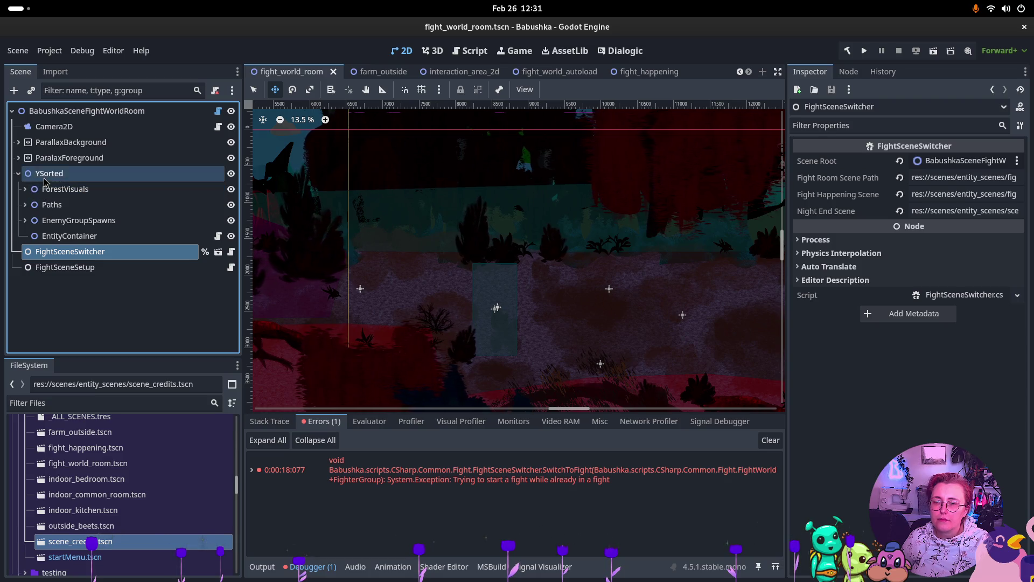
left_click(99, 189)
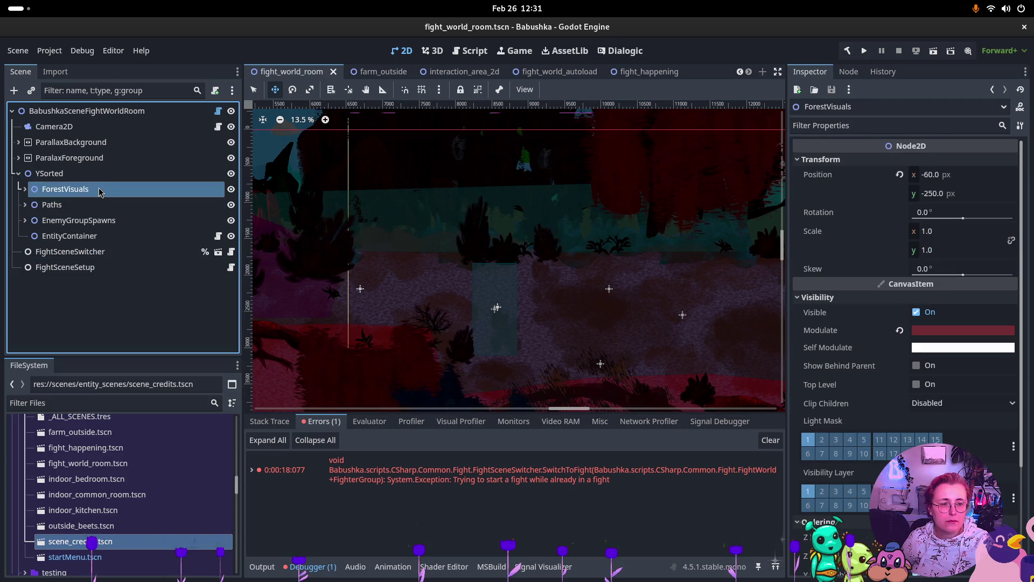
left_click(25, 190)
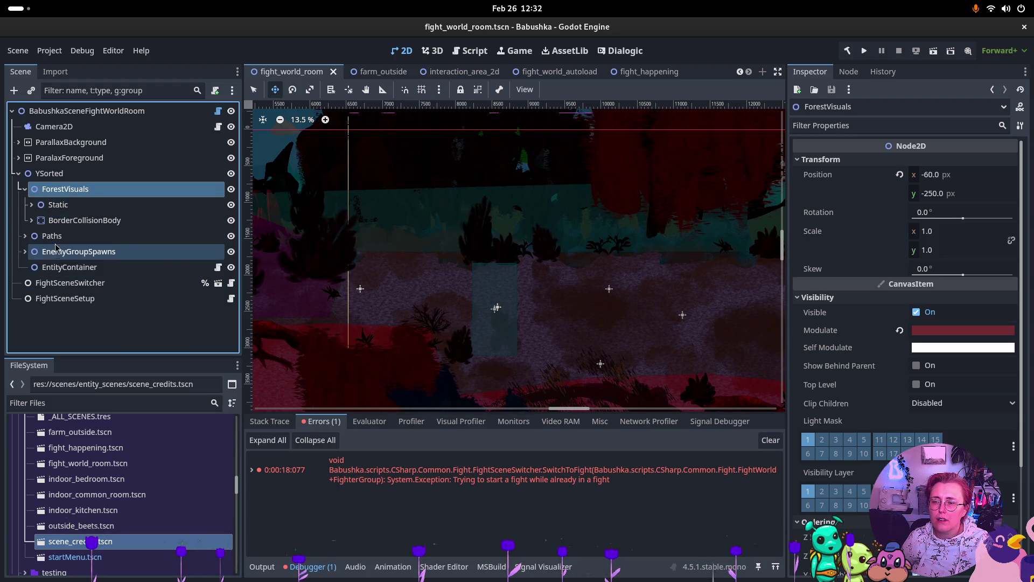
left_click(76, 206)
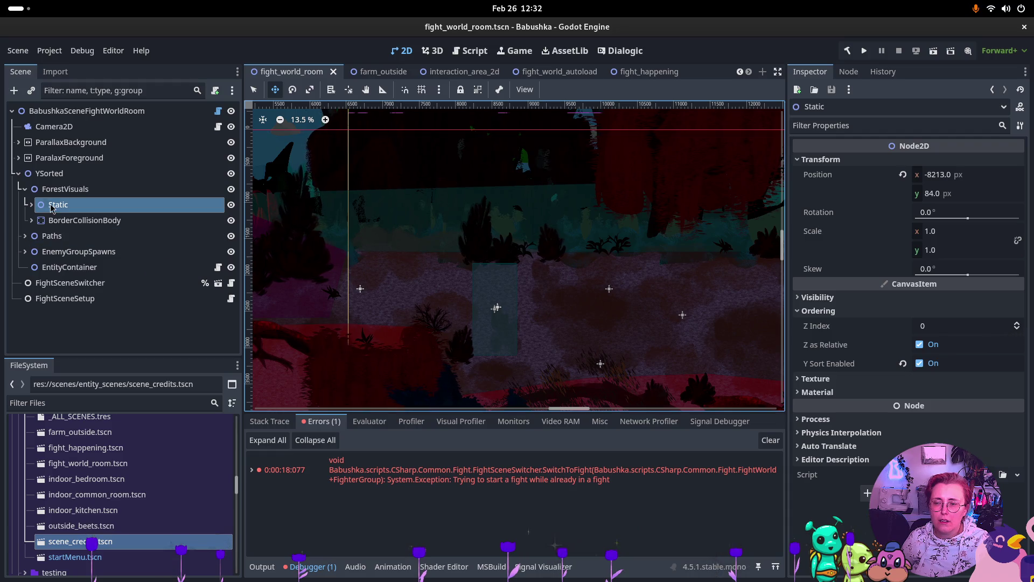
left_click(31, 205)
- Check greenery's right side, grass and trees groups, then expand left side to its first bush
left_click(71, 222)
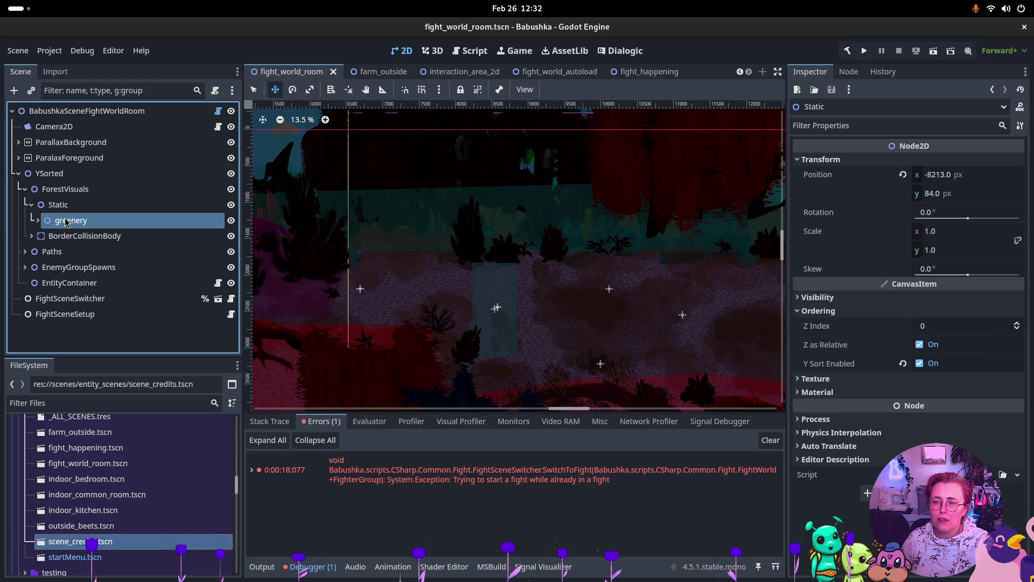
left_click(37, 220)
left_click(115, 253)
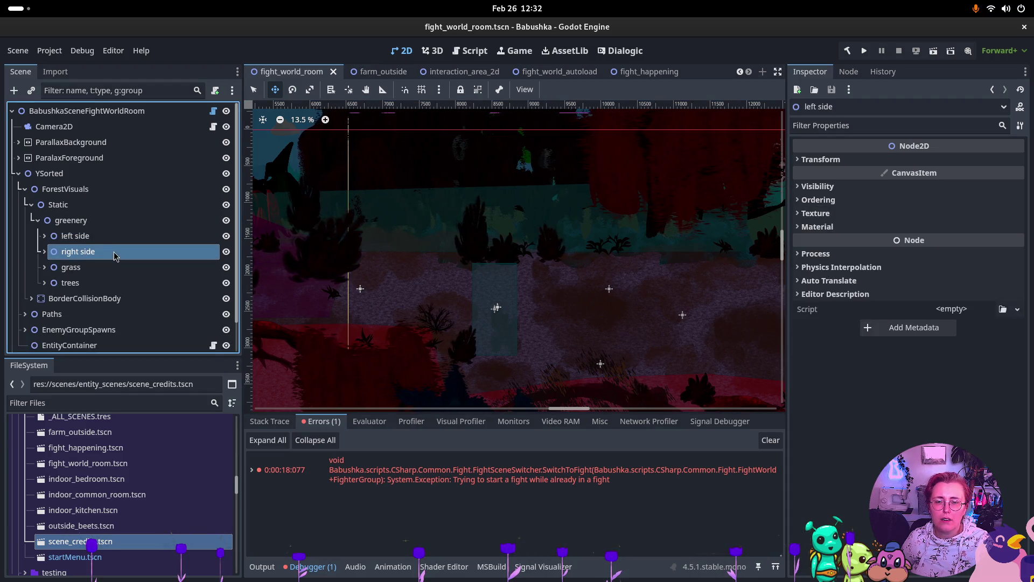
left_click(118, 269)
left_click(112, 283)
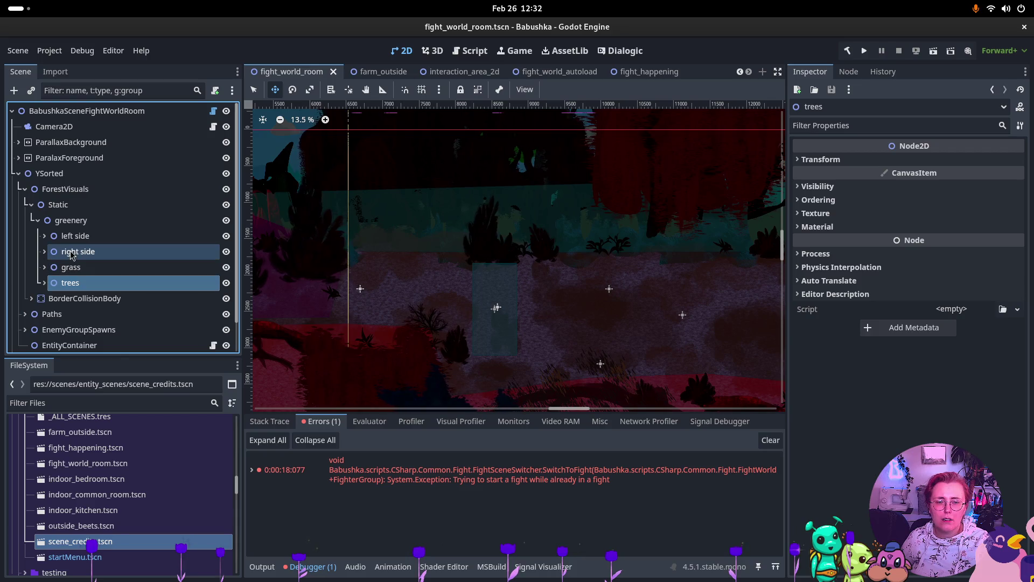
left_click(88, 225)
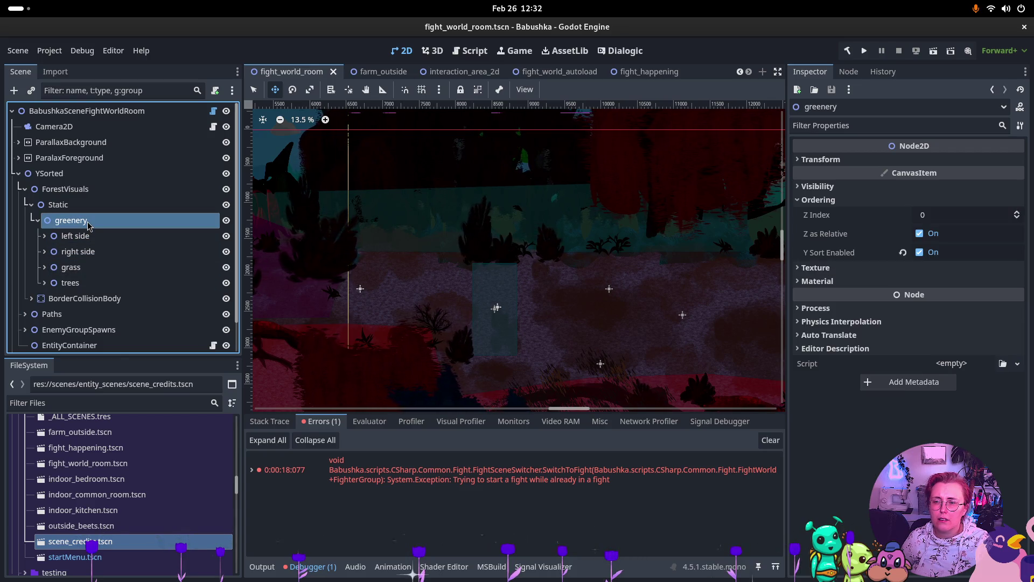
left_click(45, 236)
left_click(86, 254)
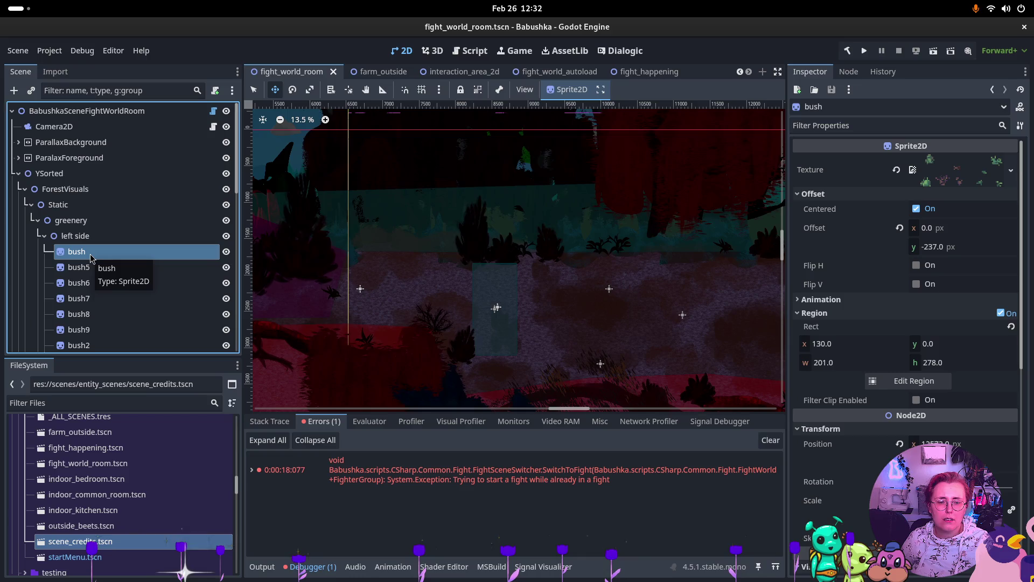
- Browse the left side bush sprites from bush5 down to bush20
scroll(321, 259, "down", 5)
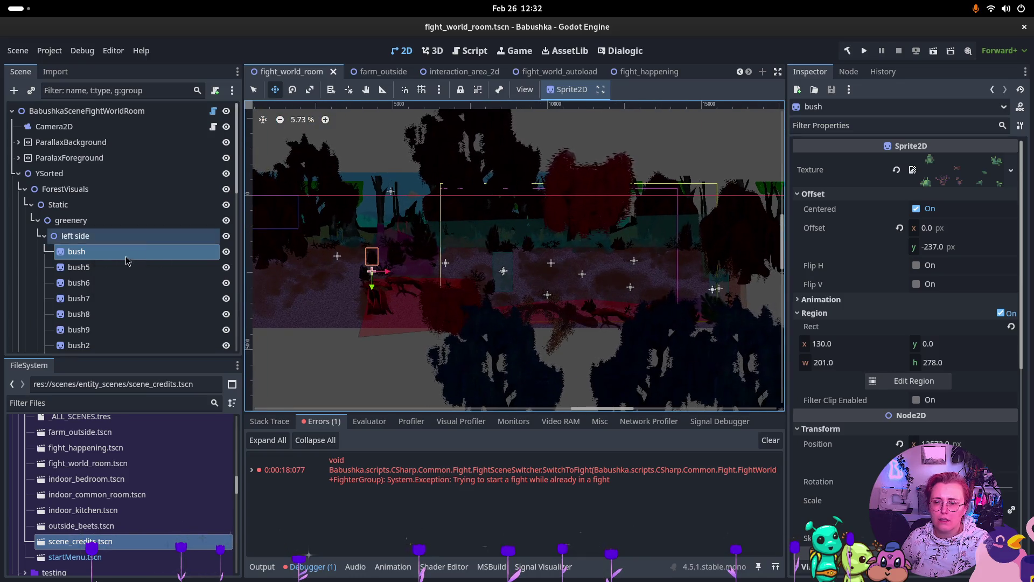
left_click(119, 267)
left_click(115, 282)
left_click(115, 298)
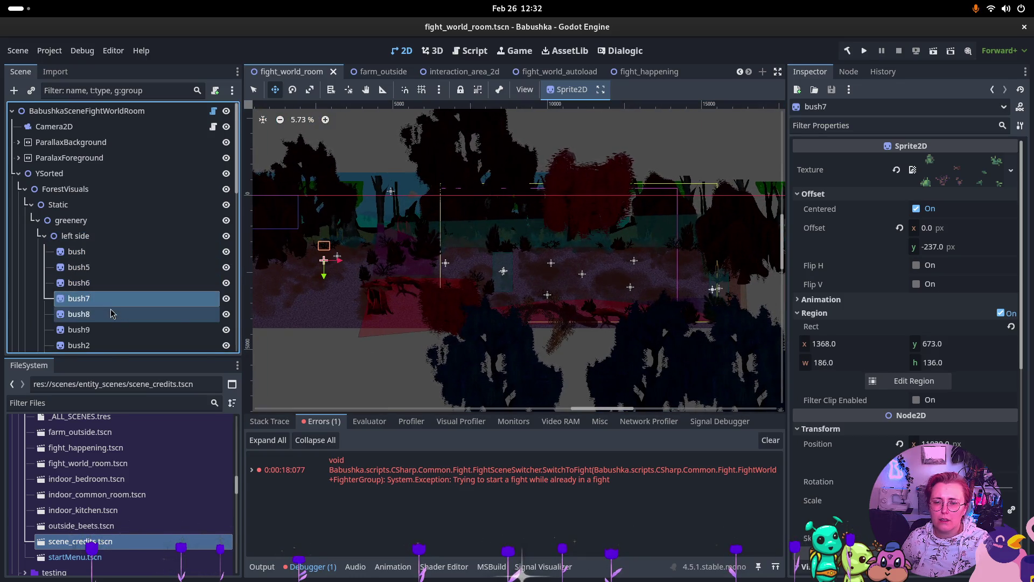
scroll(114, 292, "down", 1)
left_click(113, 299)
left_click(101, 330)
scroll(101, 334, "down", 2)
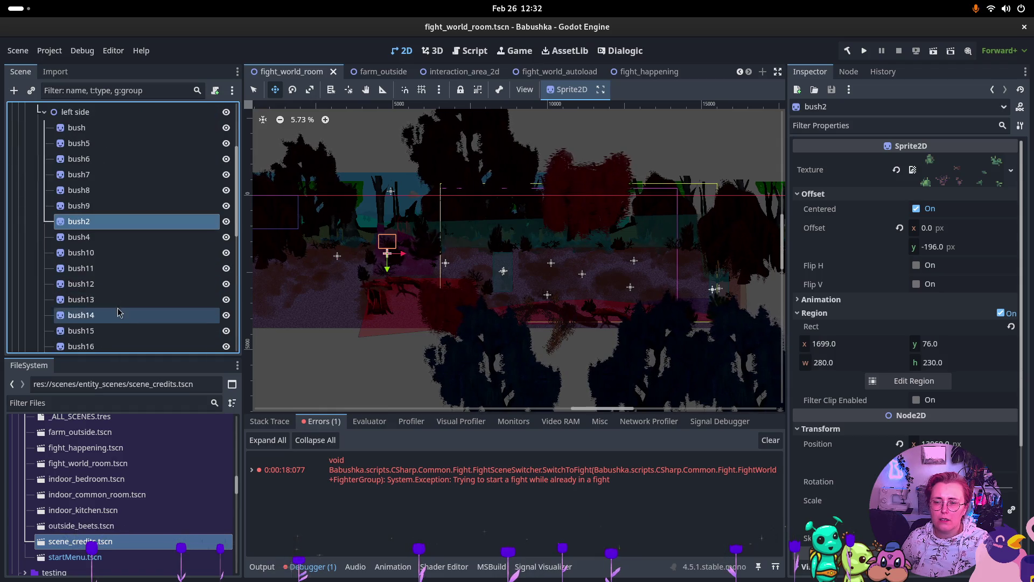
left_click(115, 283)
left_click(118, 315)
scroll(130, 291, "down", 2)
left_click(129, 300)
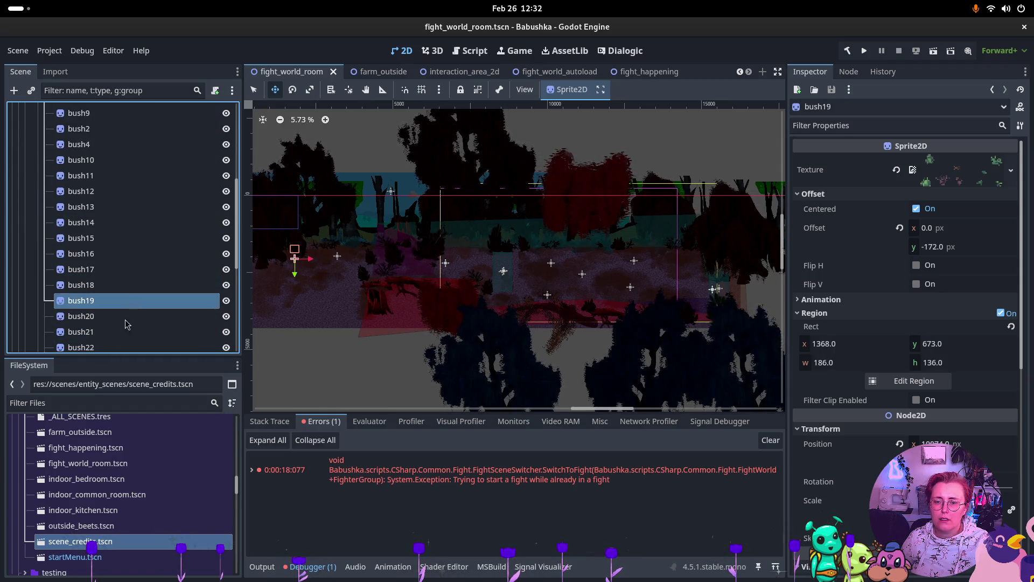
left_click(135, 316)
scroll(132, 280, "up", 5)
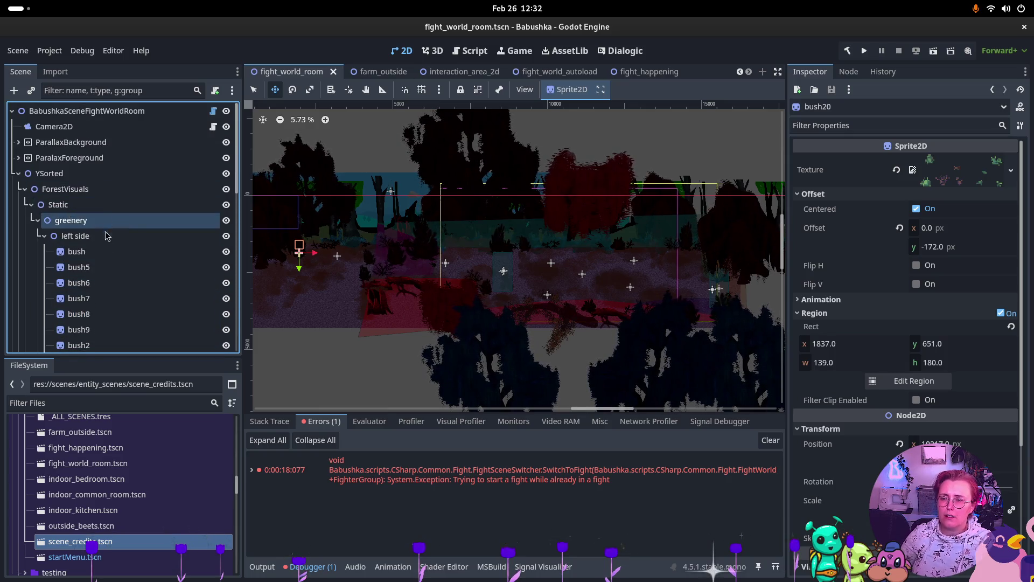
- Shift-select bush through bush3, switch to Select Mode with Q, then select only left side
left_click(115, 252)
scroll(115, 258, "down", 8)
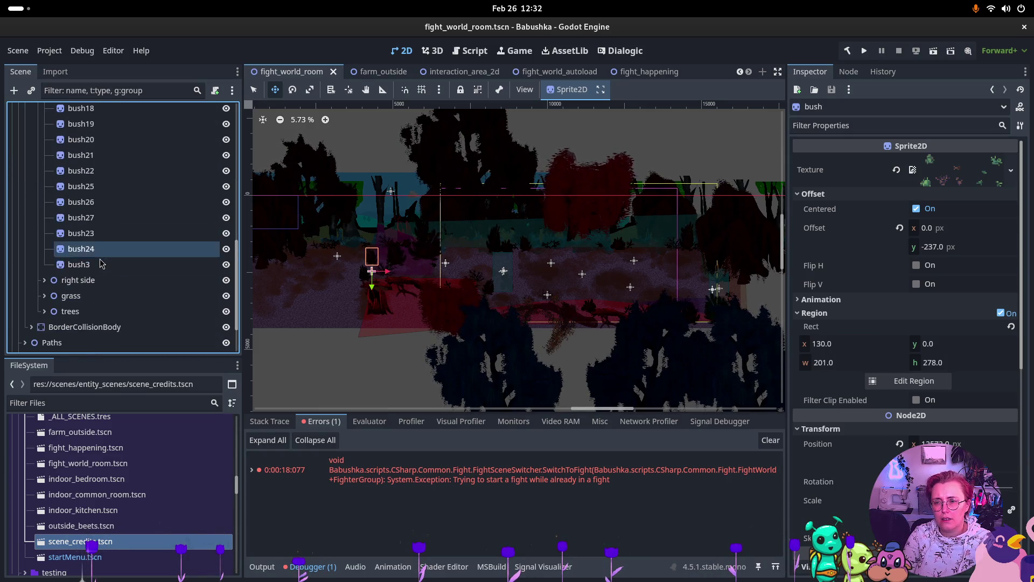
left_click(102, 264, "shift")
scroll(108, 231, "up", 8)
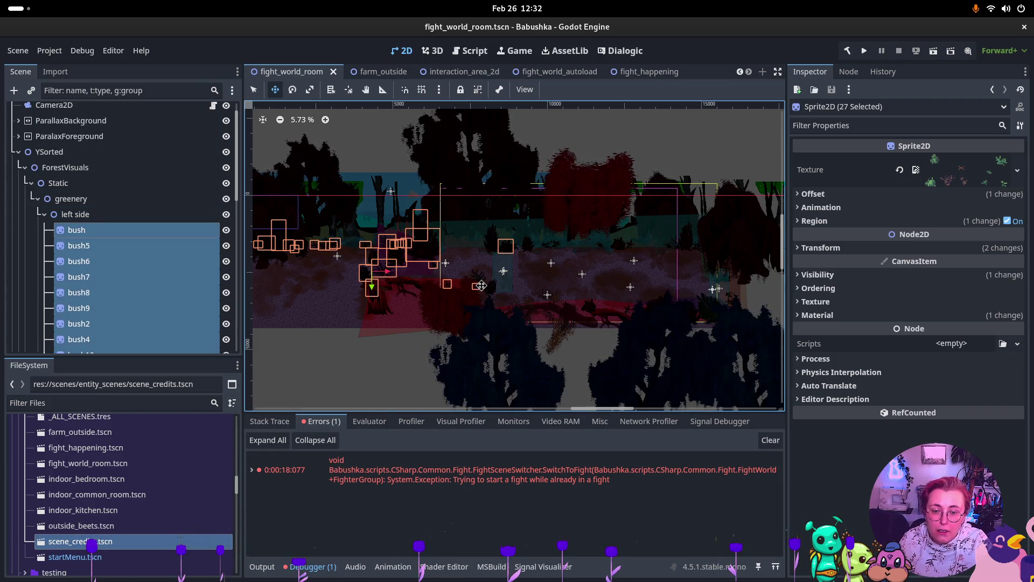
key("q")
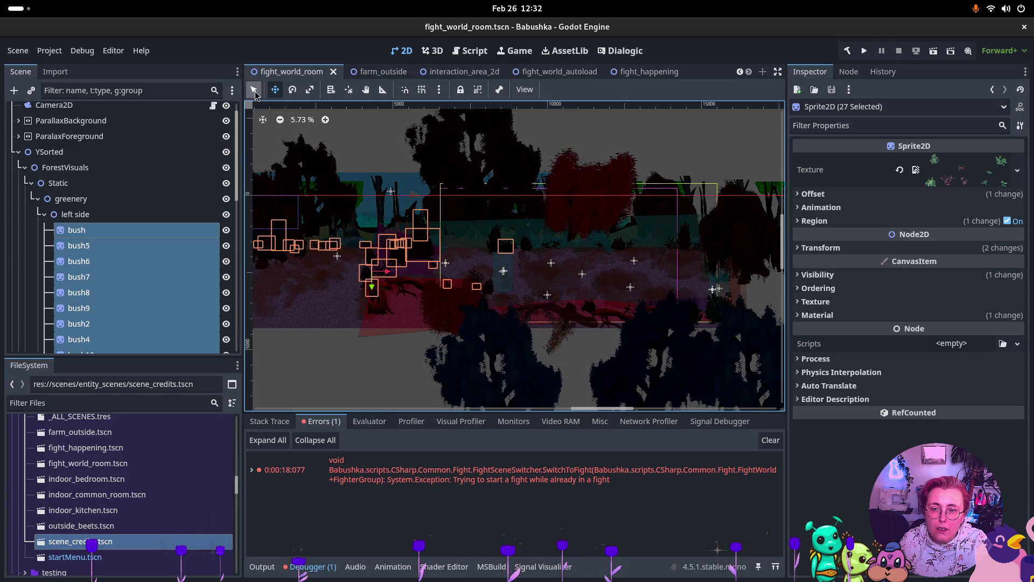
left_click(477, 291, "shift")
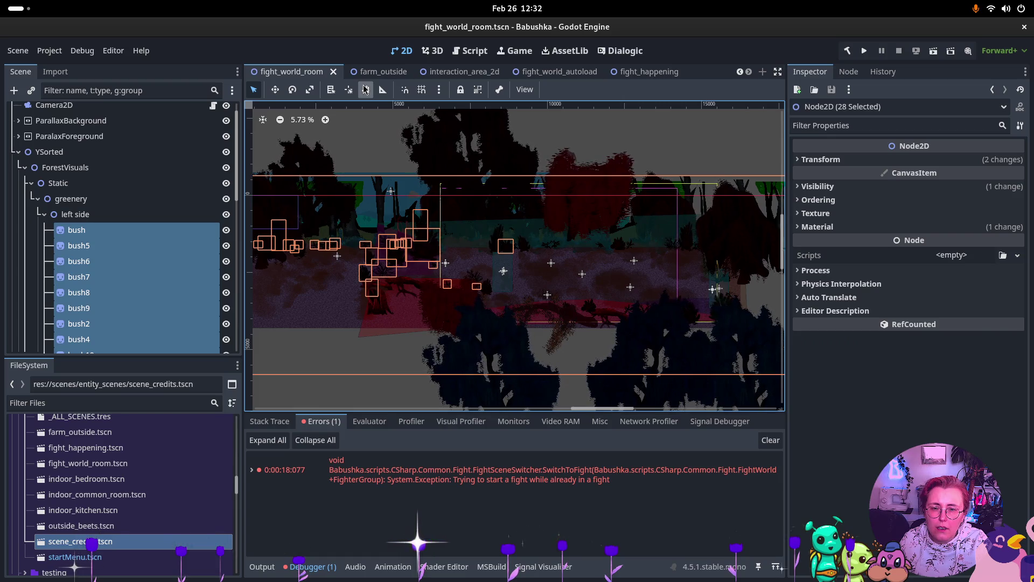
left_click(453, 292, "shift")
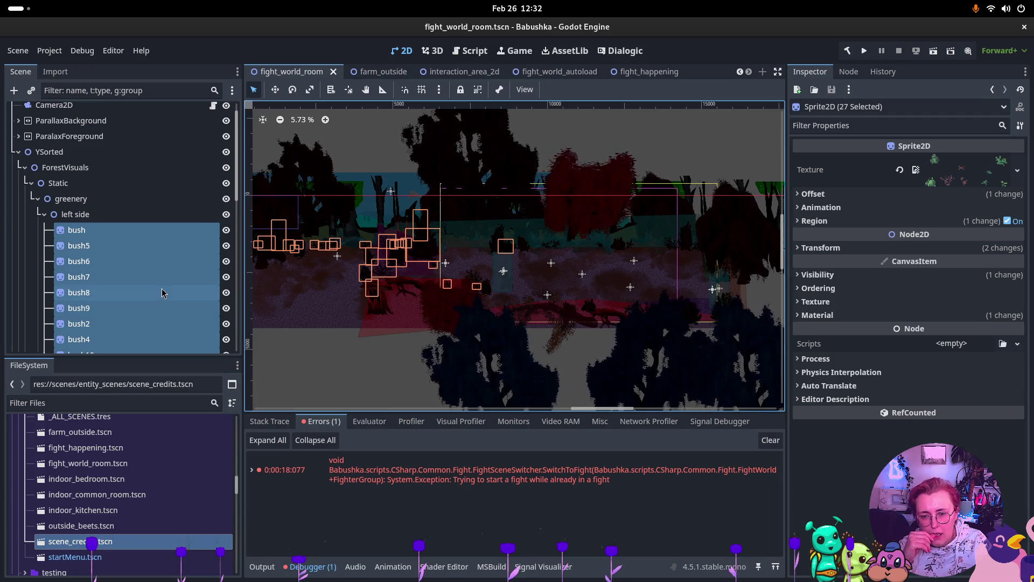
left_click(98, 215)
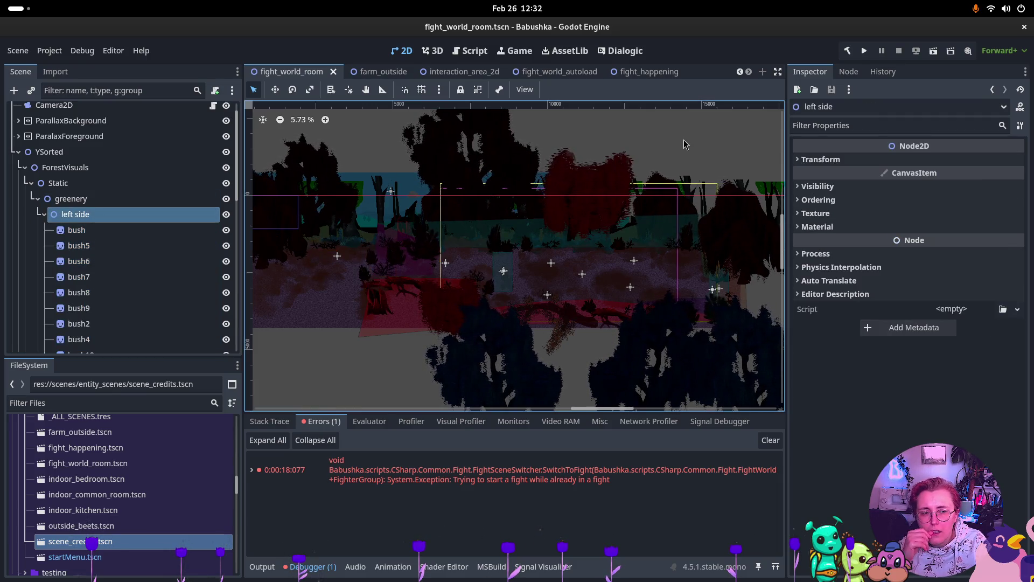
- Set the left side group's Z Index to -1 and collapse it
left_click(881, 200)
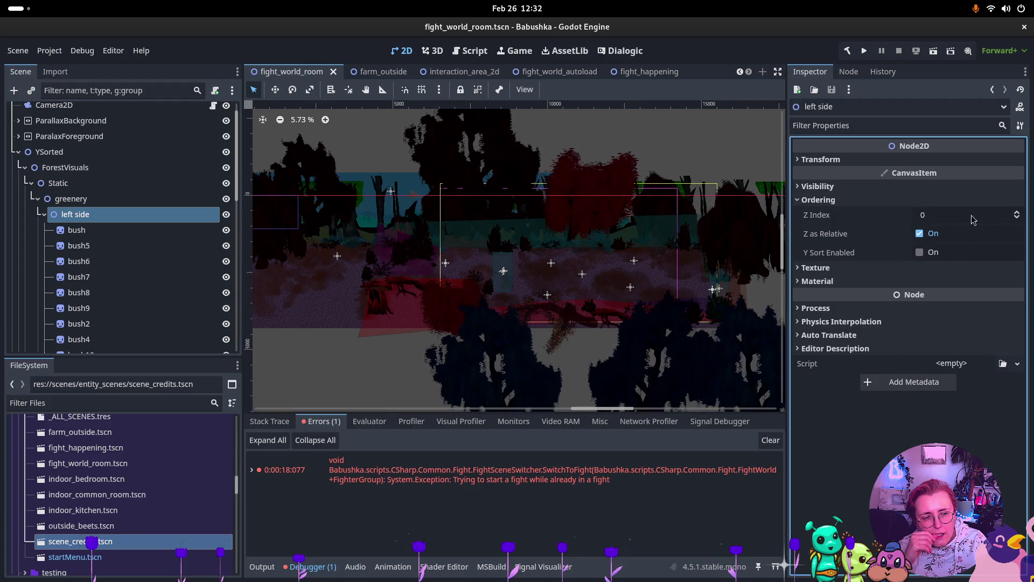
left_click(1018, 213)
left_click(1017, 218)
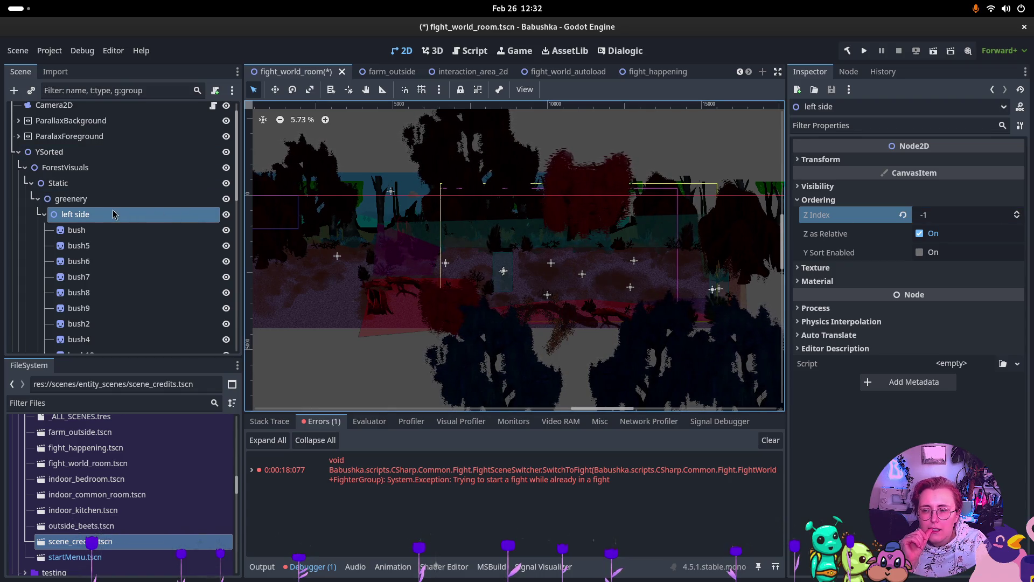
left_click(42, 214)
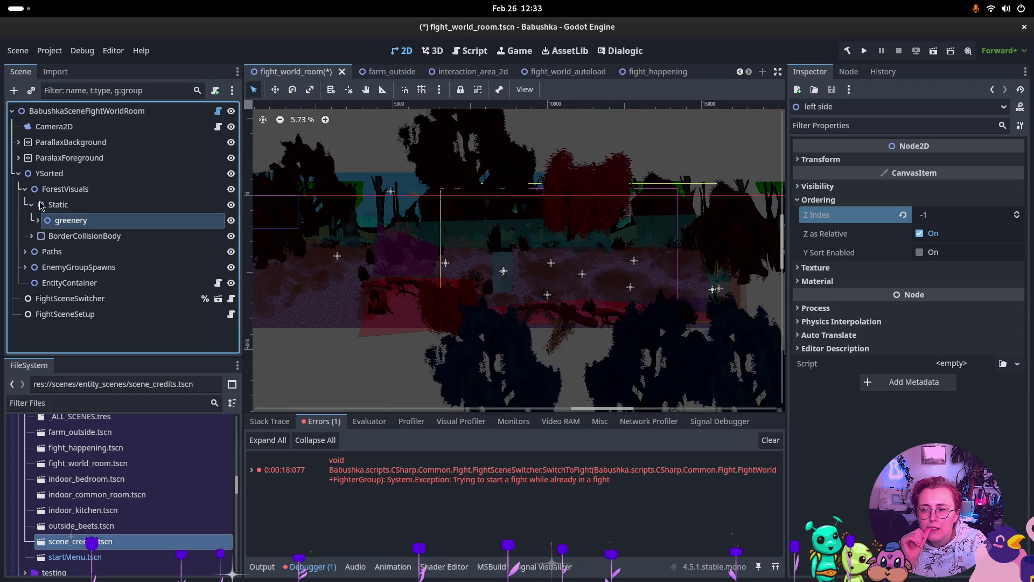
- Expand the right side group and select its bushes from bush to bush3
left_click(47, 231)
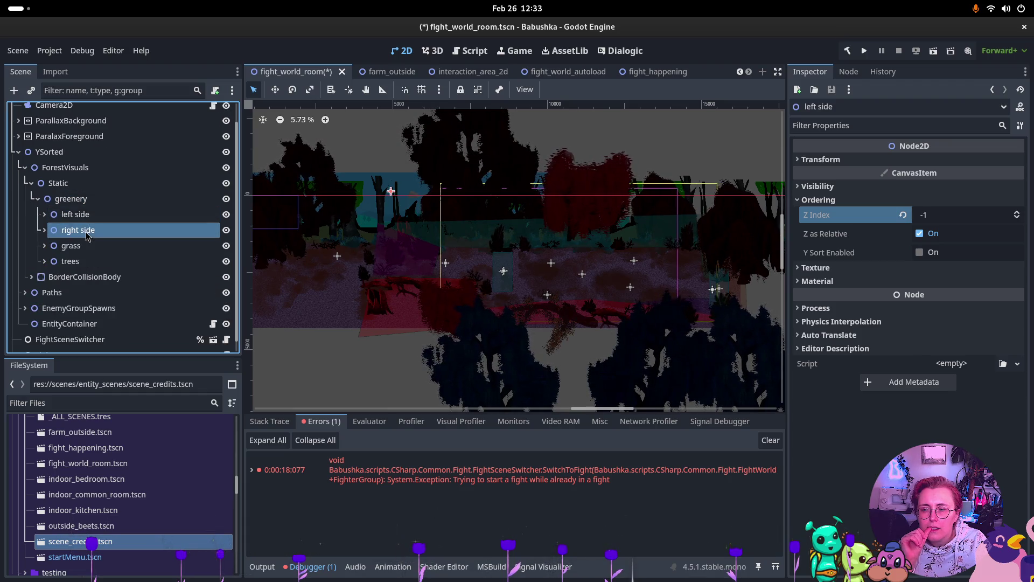
left_click(45, 231)
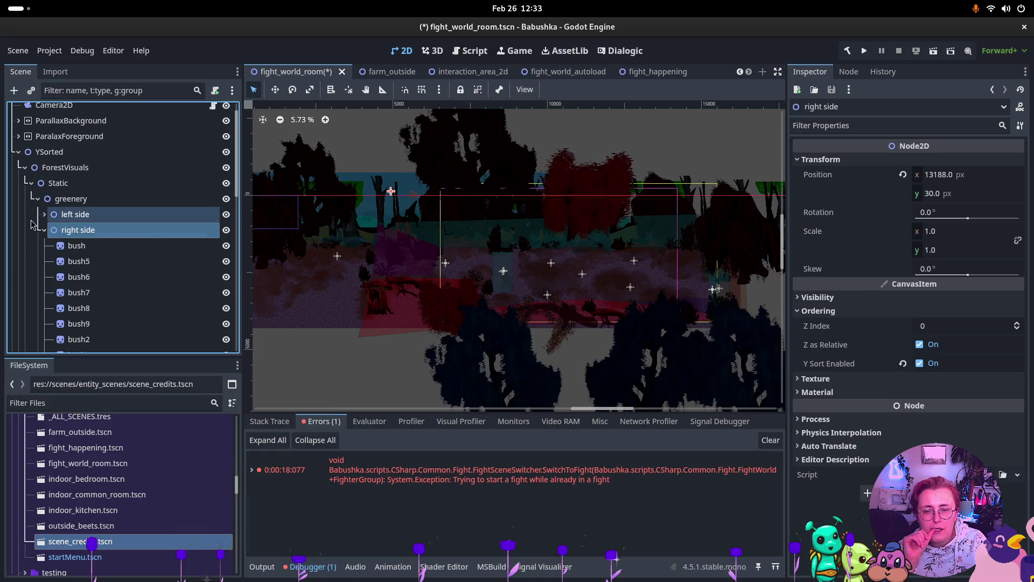
left_click(102, 246)
scroll(103, 251, "down", 5)
scroll(104, 257, "down", 3)
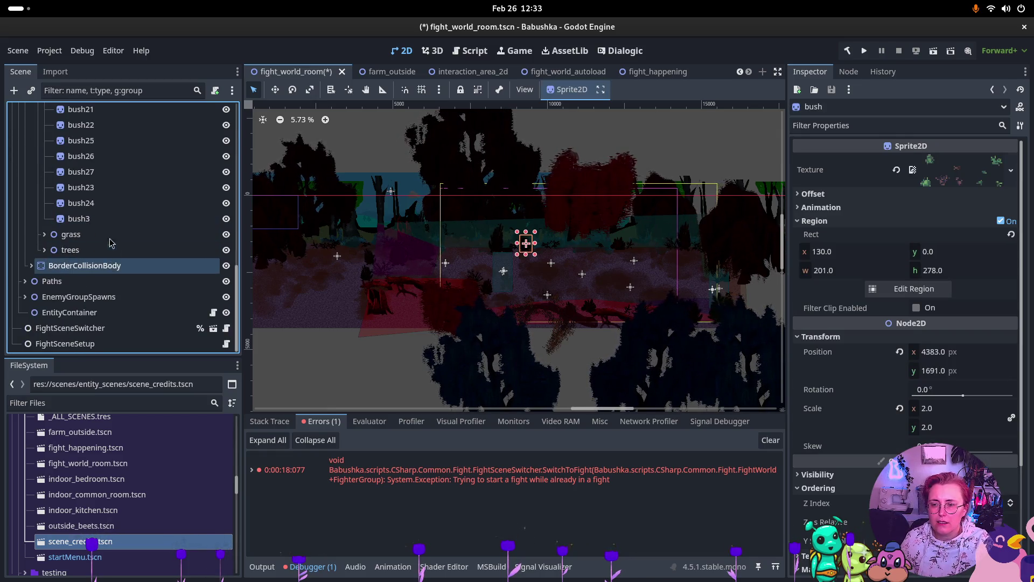
left_click(111, 221, "shift")
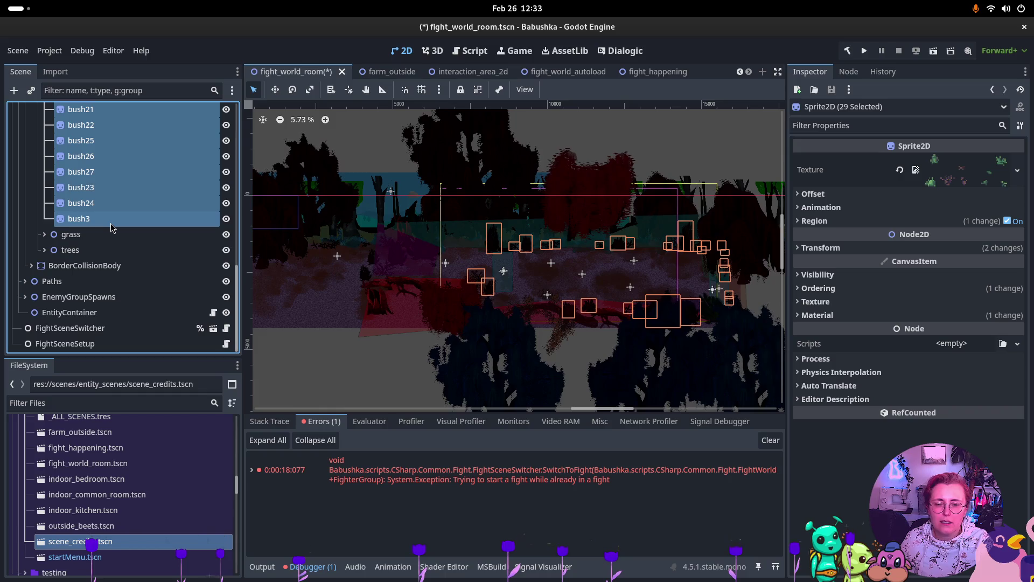
scroll(111, 227, "up", 3)
scroll(113, 218, "up", 3)
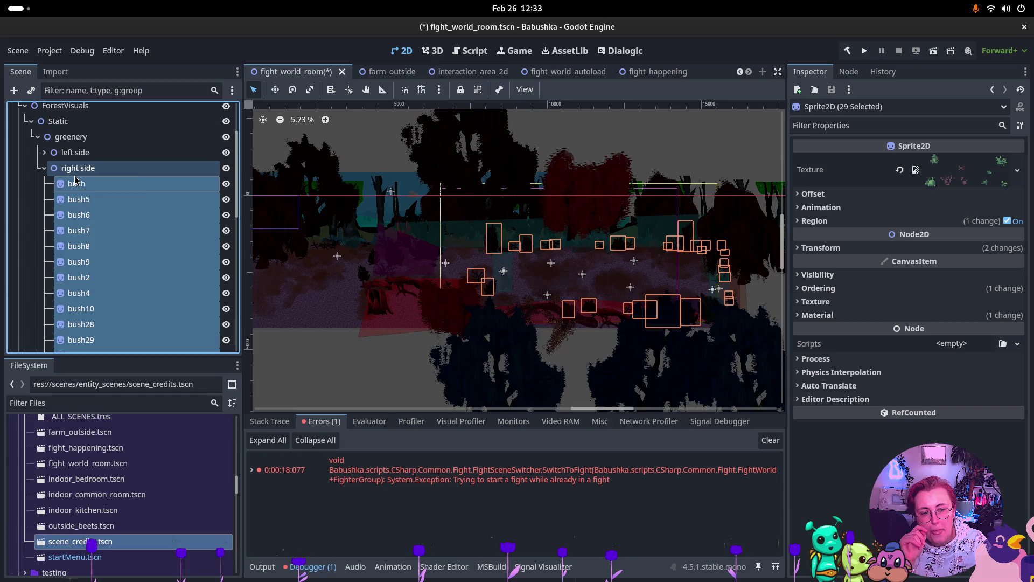
- Box-select the scenery across the level and lower its Z Index to -1
mouse_move(769, 212)
left_mouse_down()
mouse_move(669, 237)
mouse_move(479, 259)
mouse_move(510, 261)
left_mouse_up()
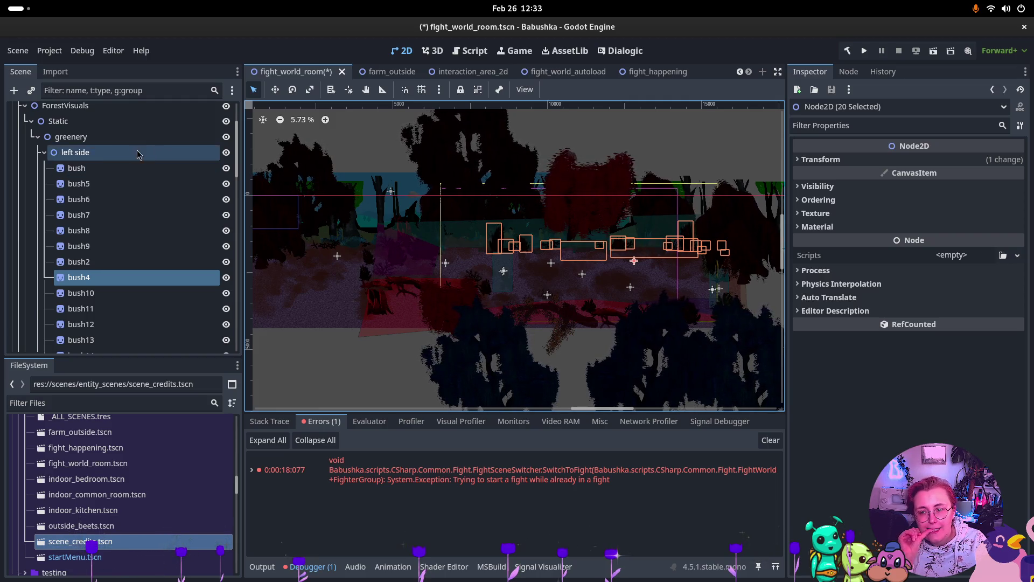
left_click(746, 225)
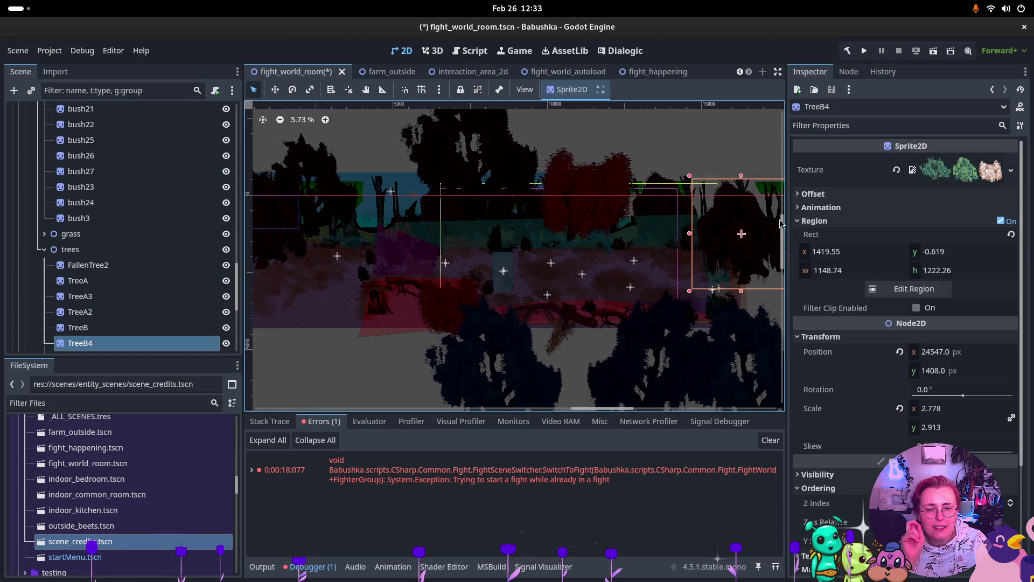
scroll(747, 280, "down", 2)
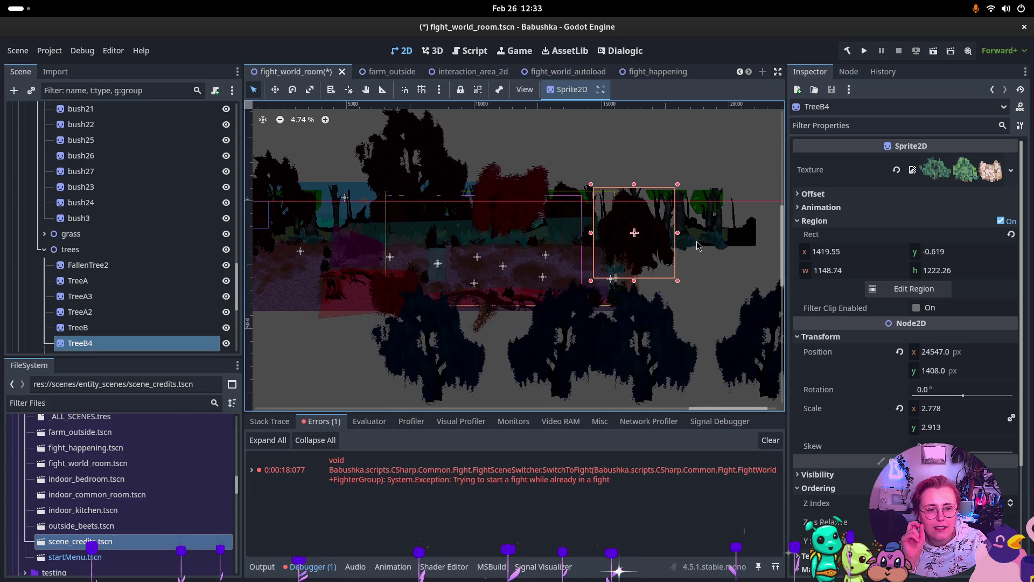
mouse_move(740, 183)
left_mouse_down()
mouse_move(565, 284)
mouse_move(328, 238)
mouse_move(251, 266)
left_mouse_up()
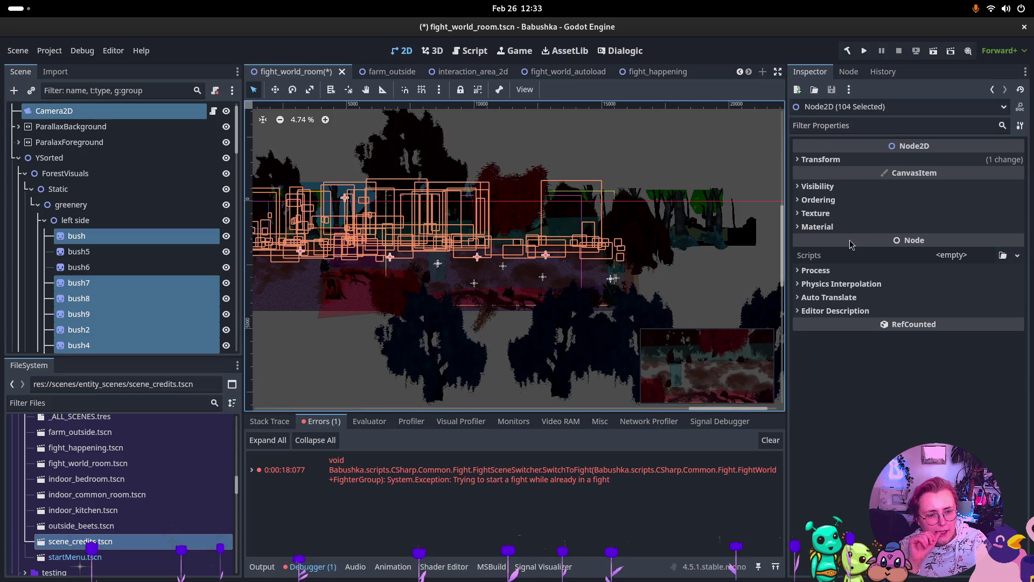
left_click(824, 201)
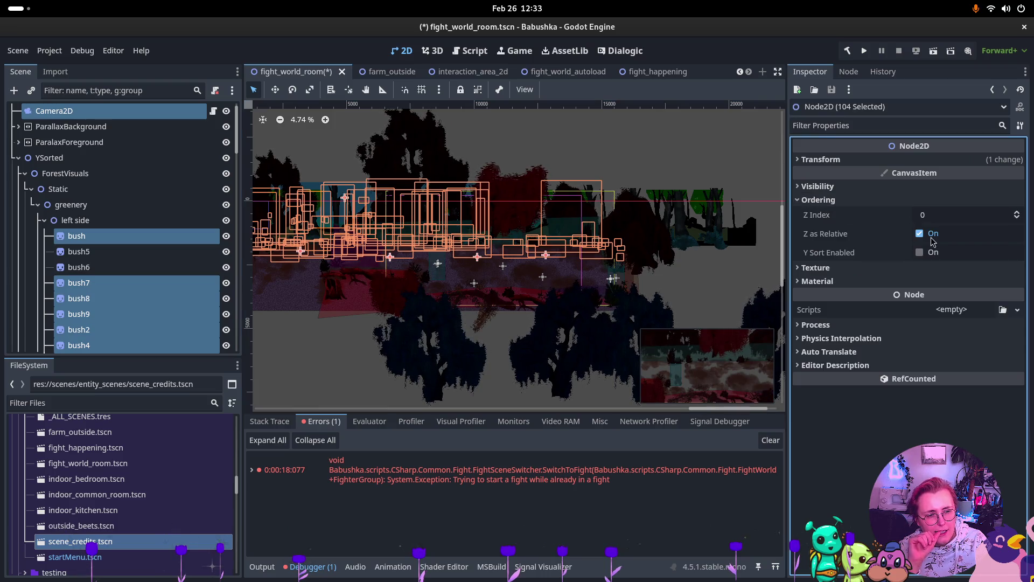
left_click(1017, 217)
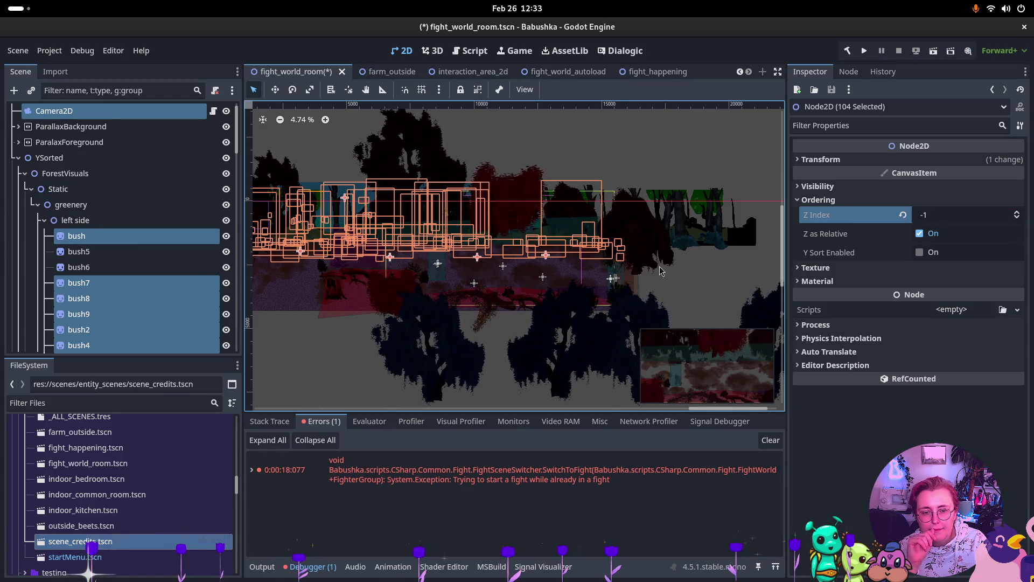
- Box-select the middle and left-side bushes, try Z Index 1, then reset it to 0
mouse_move(661, 276)
left_mouse_down()
mouse_move(307, 300)
mouse_move(266, 329)
left_mouse_up()
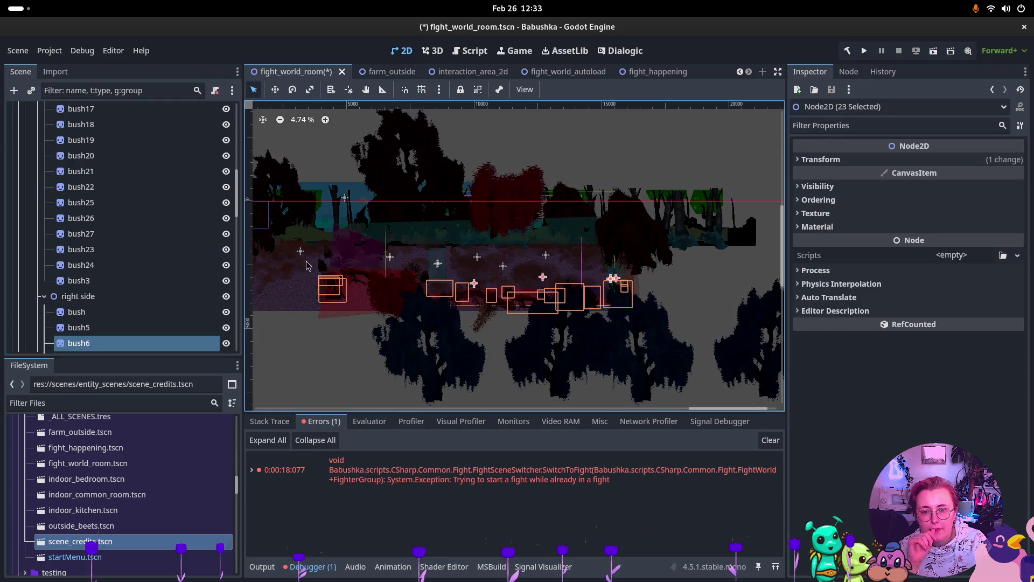
left_click_drag(317, 261, 387, 291)
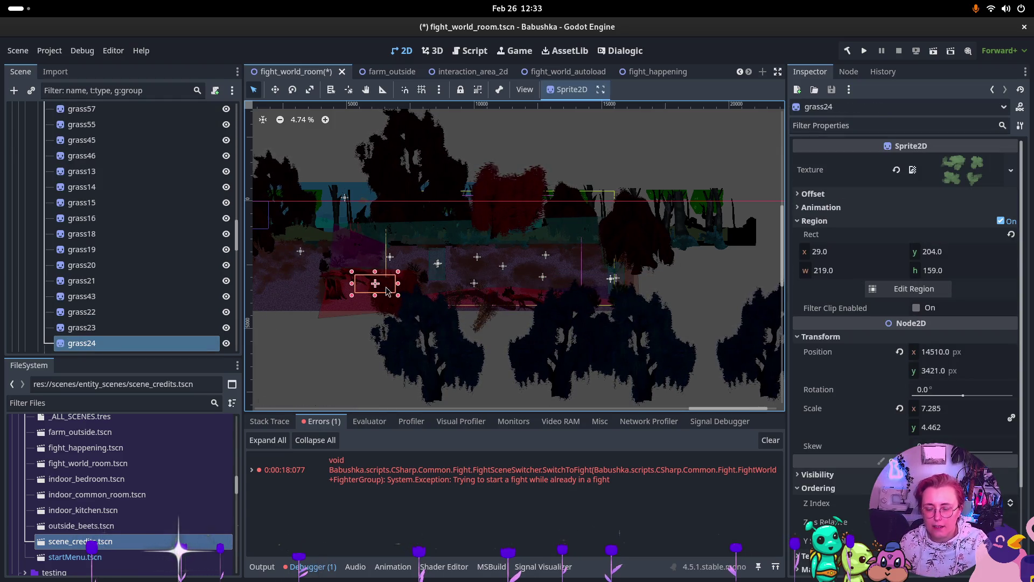
key("ctrl+z")
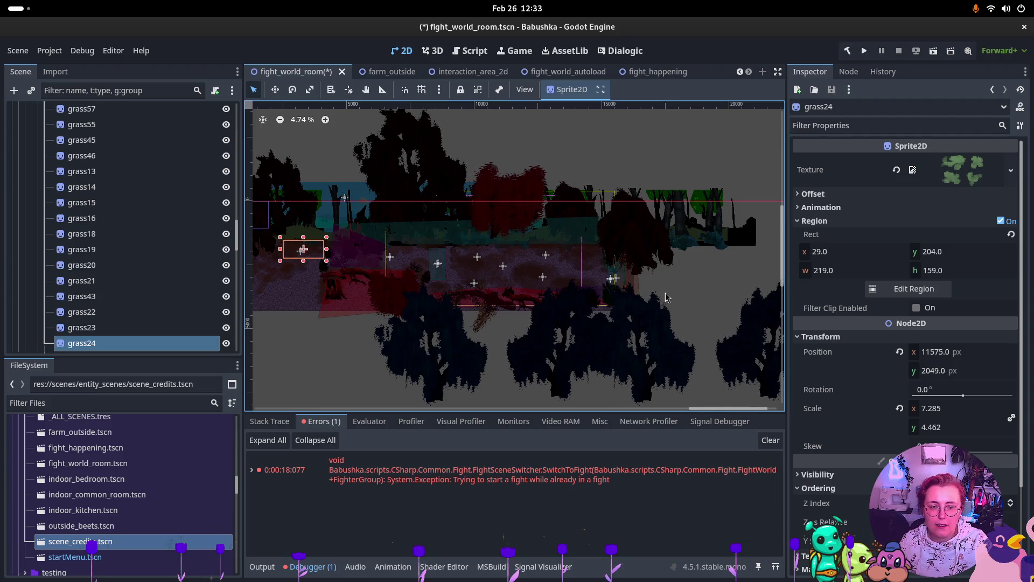
mouse_move(668, 282)
left_mouse_down()
mouse_move(253, 323)
mouse_move(341, 304)
left_mouse_up()
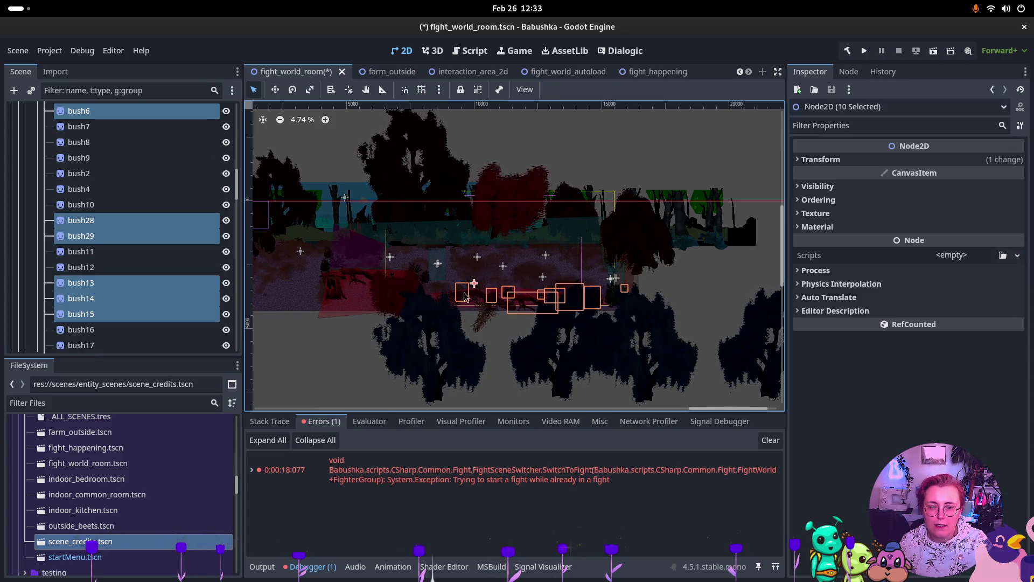
left_click_drag(302, 257, 438, 309)
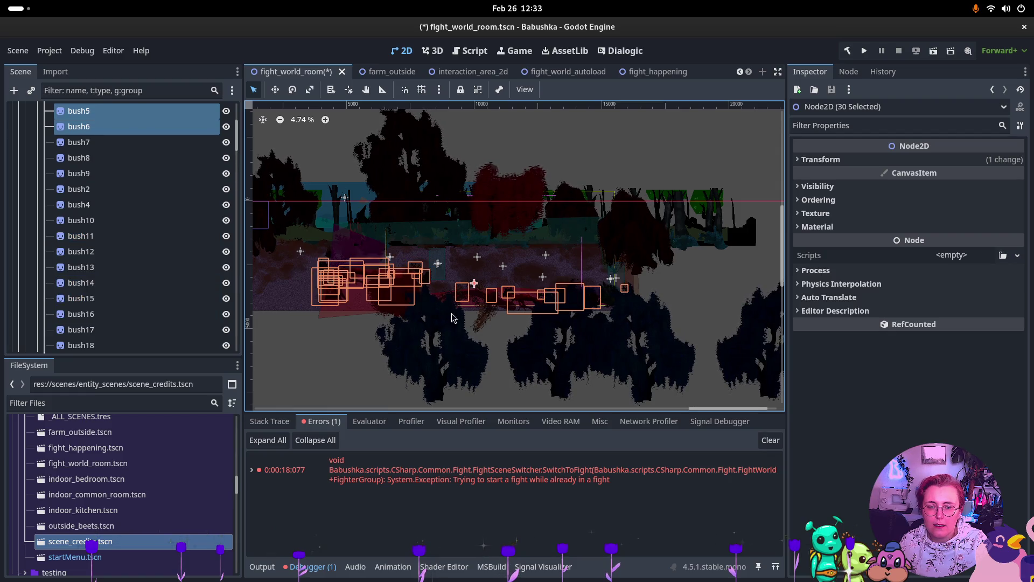
left_click(833, 200)
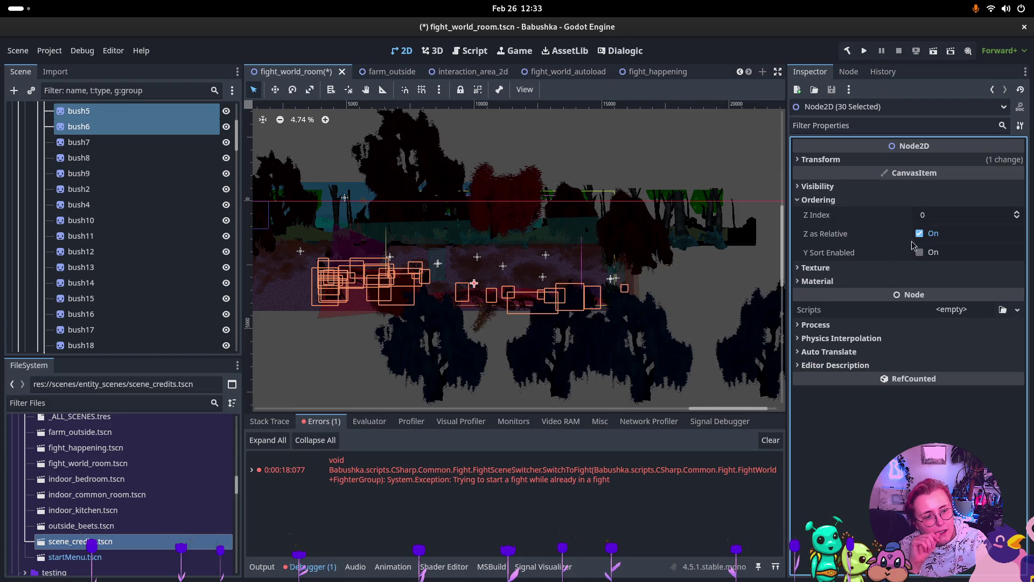
left_click(1017, 212)
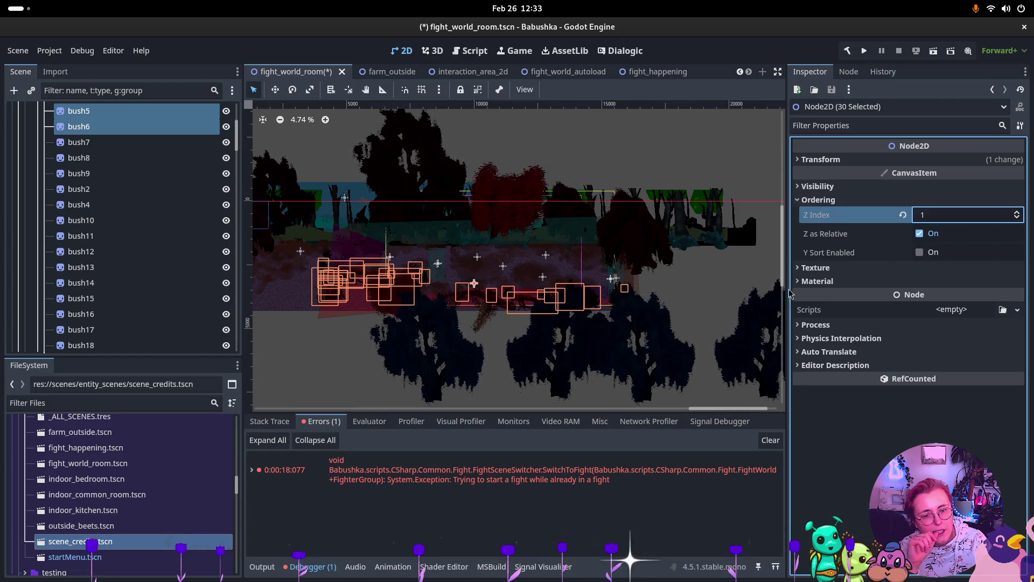
left_click(1016, 218)
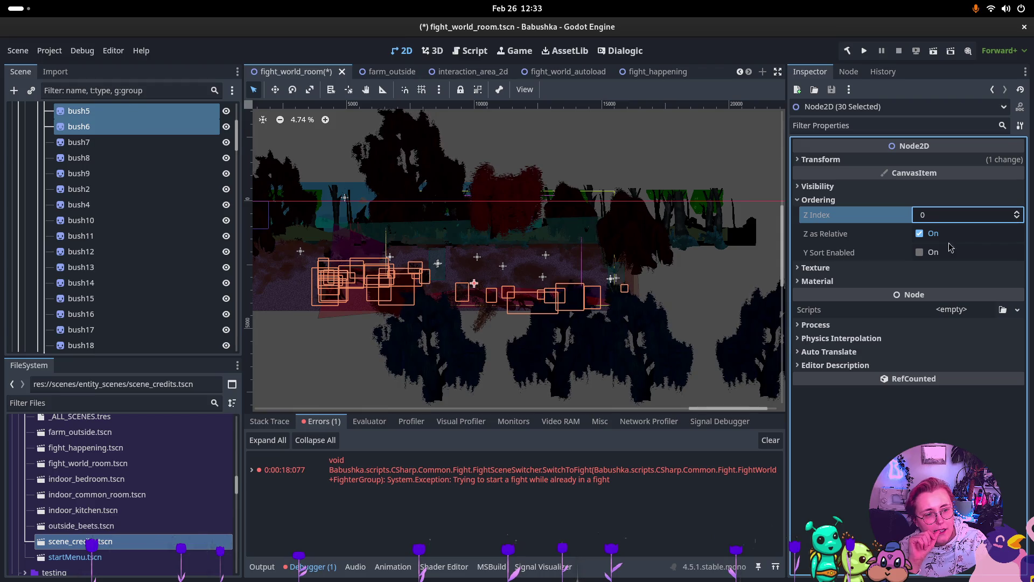
left_click(144, 208)
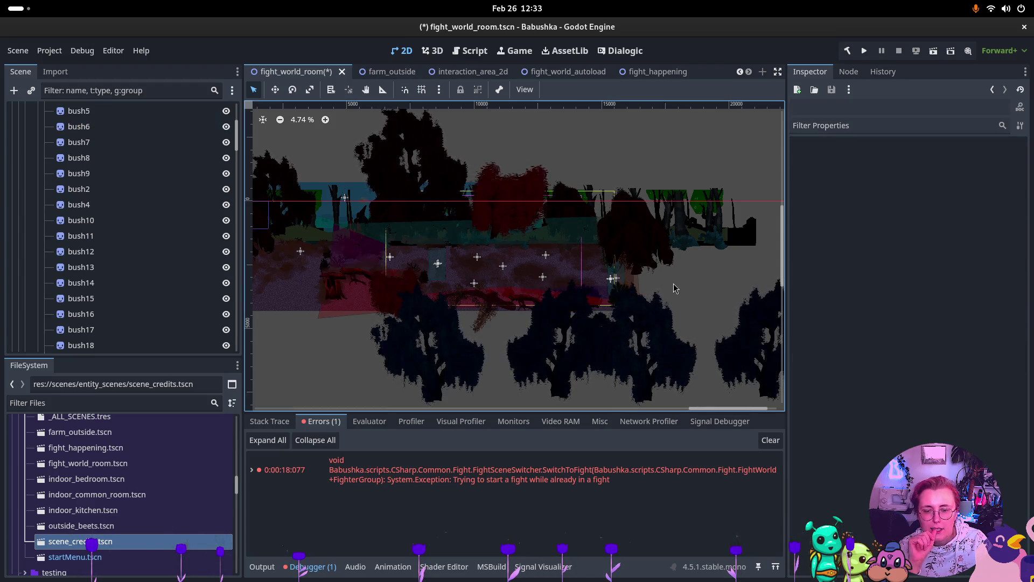
scroll(144, 208, "up", 5)
- Collapse the greenery, Static and ForestVisuals branches in the Scene dock
left_click(70, 220)
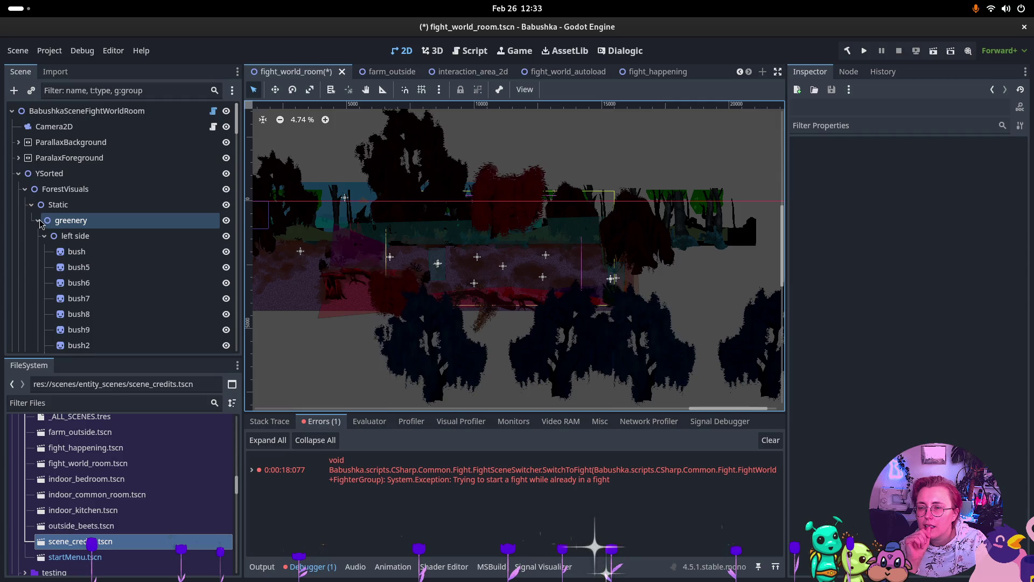
left_click(39, 220)
left_click(40, 234)
left_click(40, 222)
left_click(30, 211)
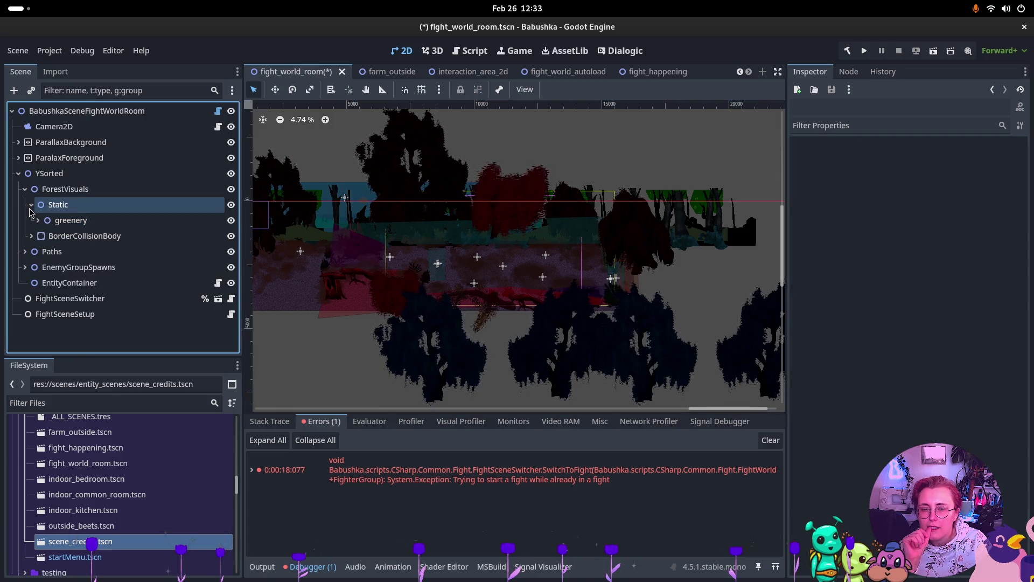
left_click(31, 206)
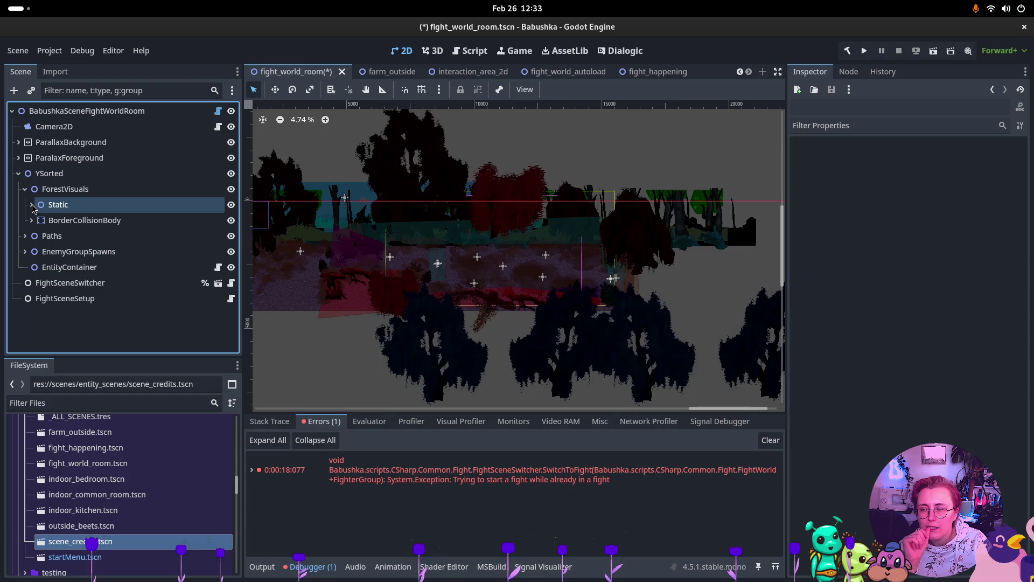
left_click(31, 206)
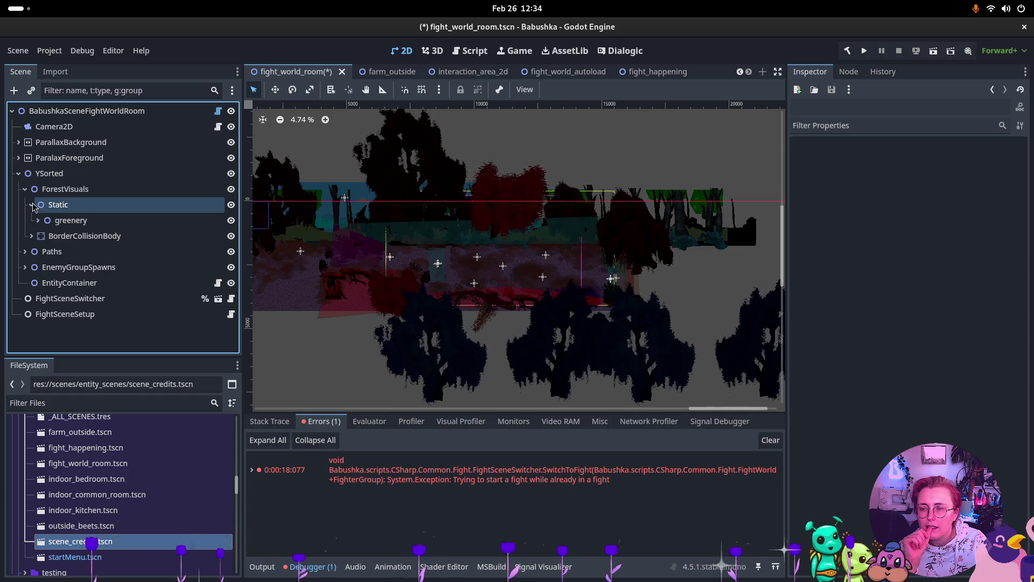
left_click(60, 189)
- Expand EnemyGroupSpawns, inspect Spawn1, and check EntityContainer's ordering settings
left_click(24, 189)
left_click(64, 236)
left_click(63, 222)
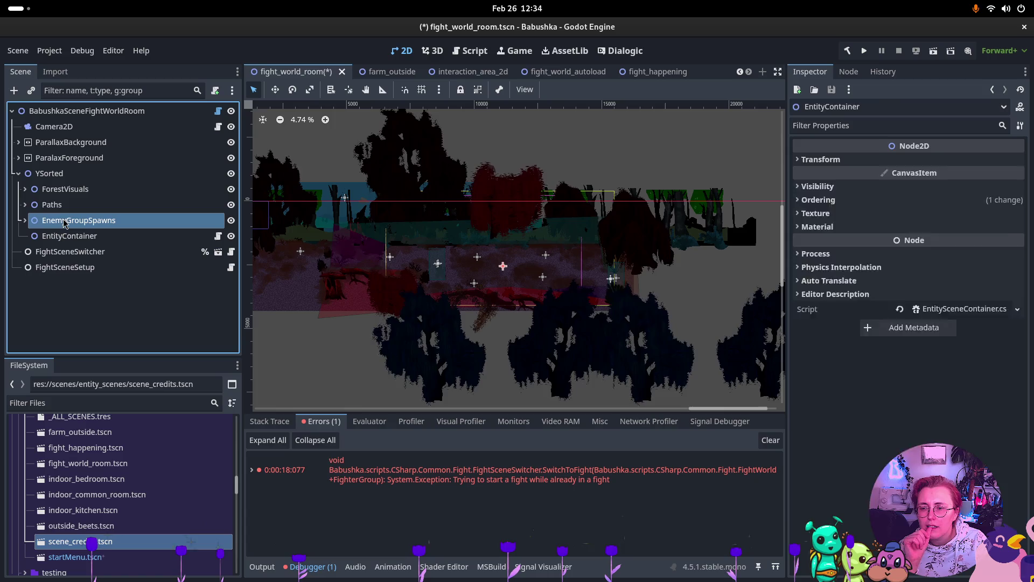
left_click(25, 220)
left_click(83, 236)
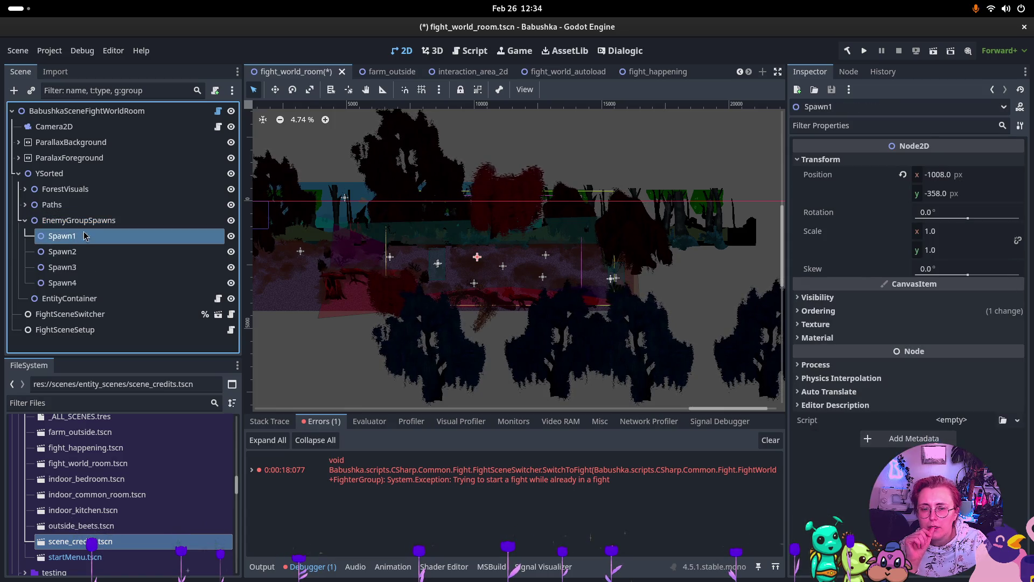
scroll(558, 235, "up", 3)
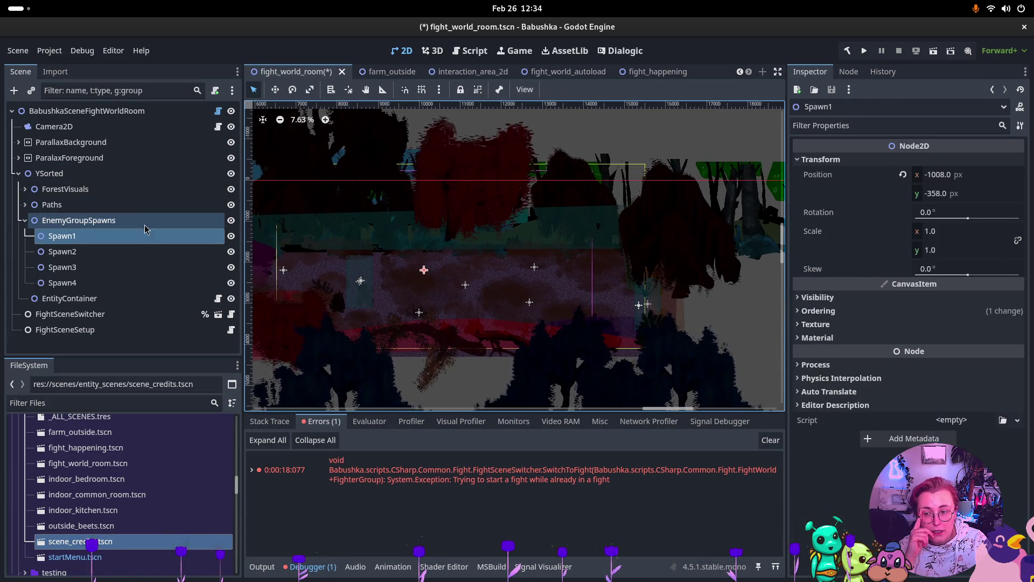
left_click(148, 220)
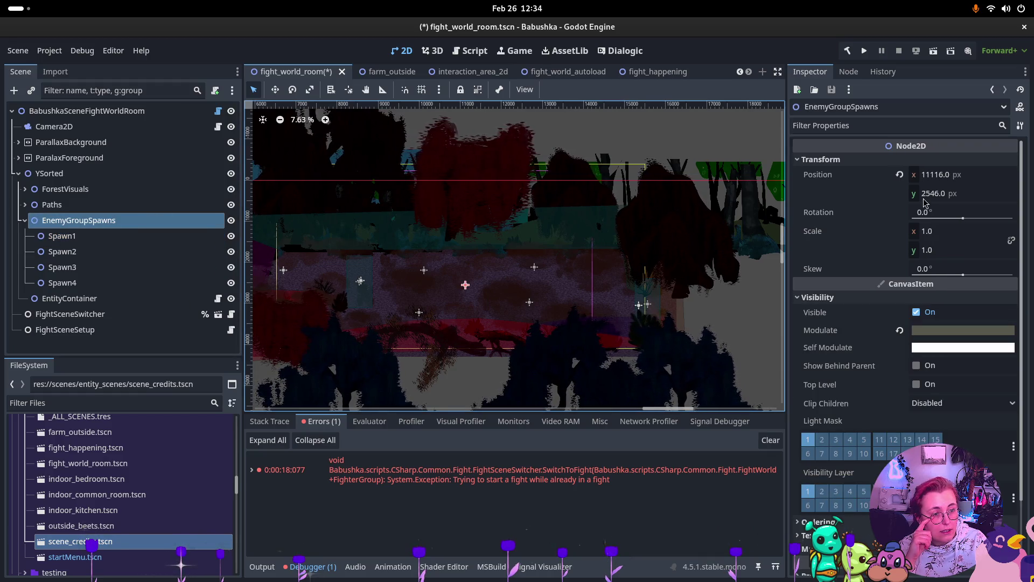
scroll(924, 200, "down", 2)
scroll(924, 199, "up", 2)
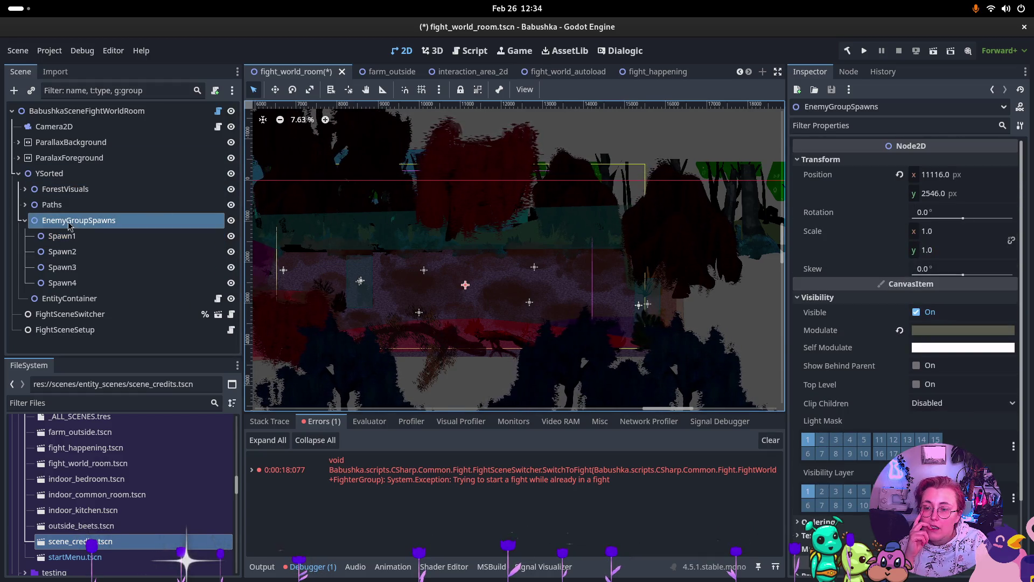
left_click(84, 301)
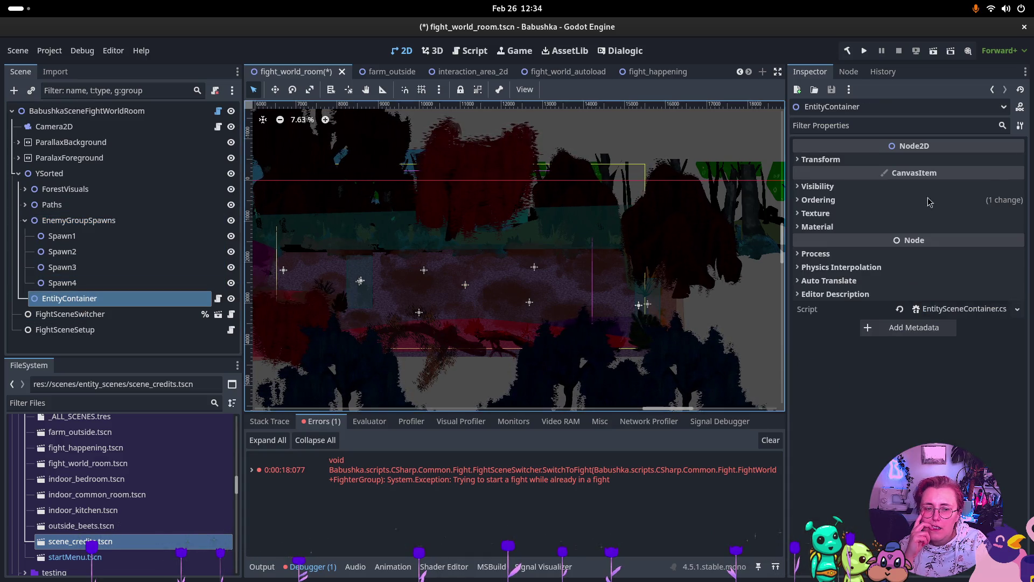
left_click(877, 201)
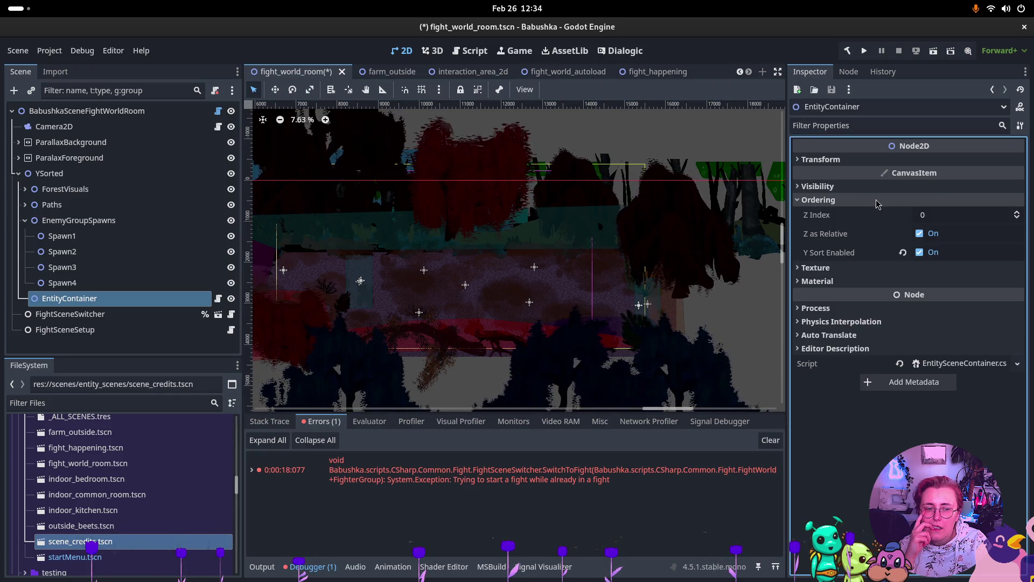
left_click(876, 200)
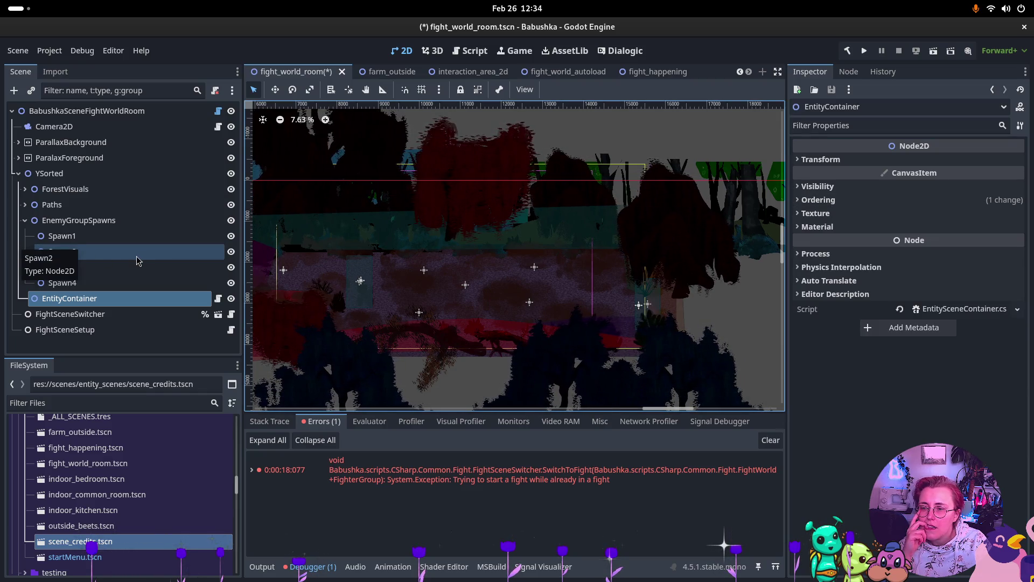
- Compare the positions of Spawn3, Spawn4, Spawn1 and EnemyGroupSpawns, then collapse the spawns
left_click(69, 268)
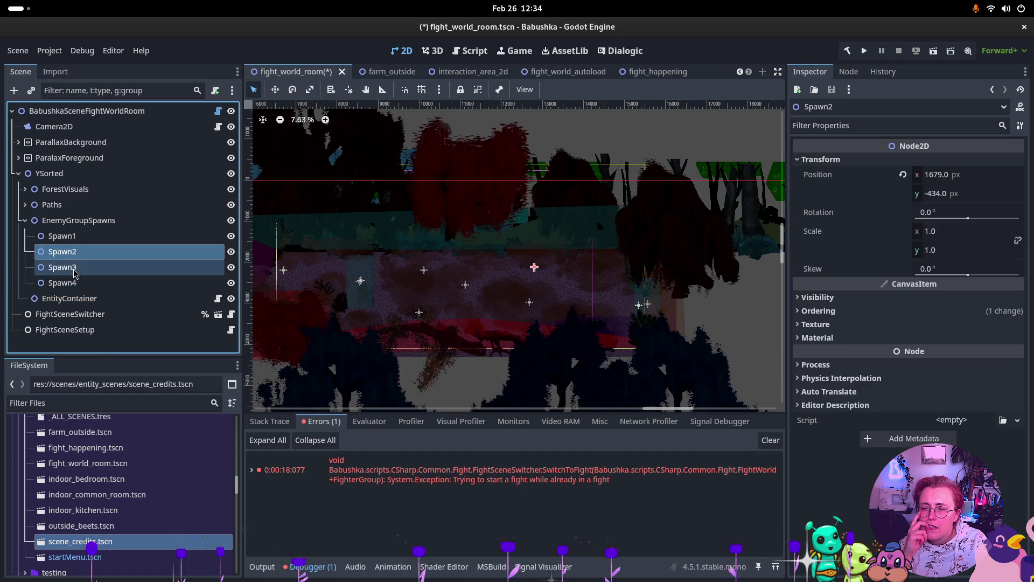
left_click(74, 285)
left_click(80, 240)
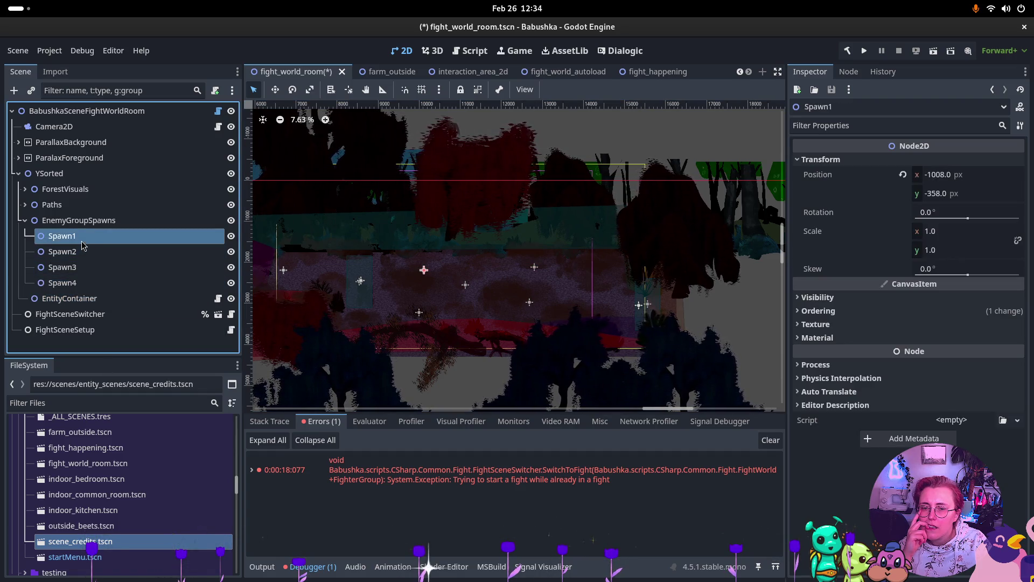
left_click(87, 224)
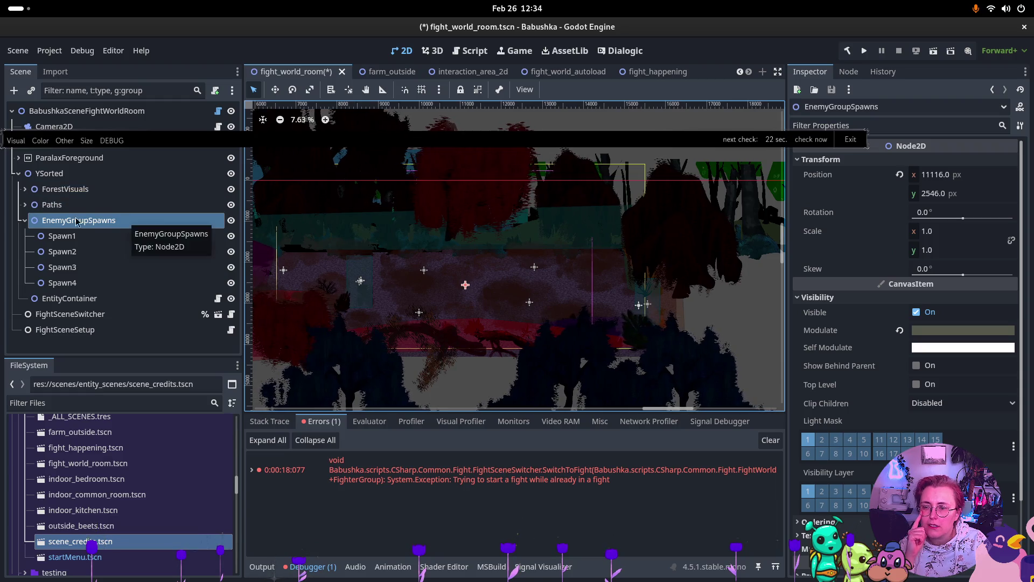
left_click(25, 219)
- Expand Paths and compare the PathSetup settings of Path0 and Path1
left_click(24, 205)
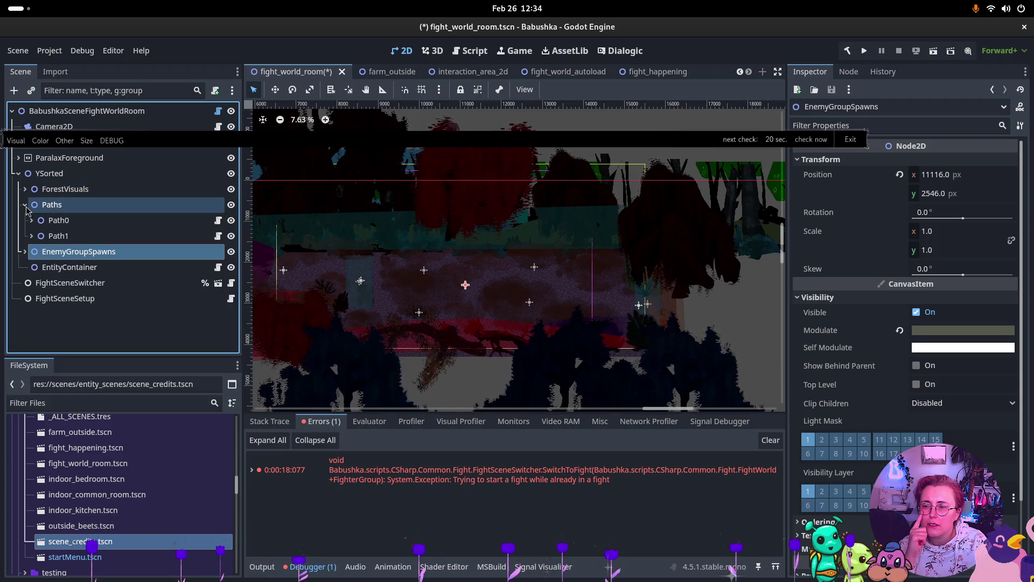
left_click(56, 220)
left_click(64, 240)
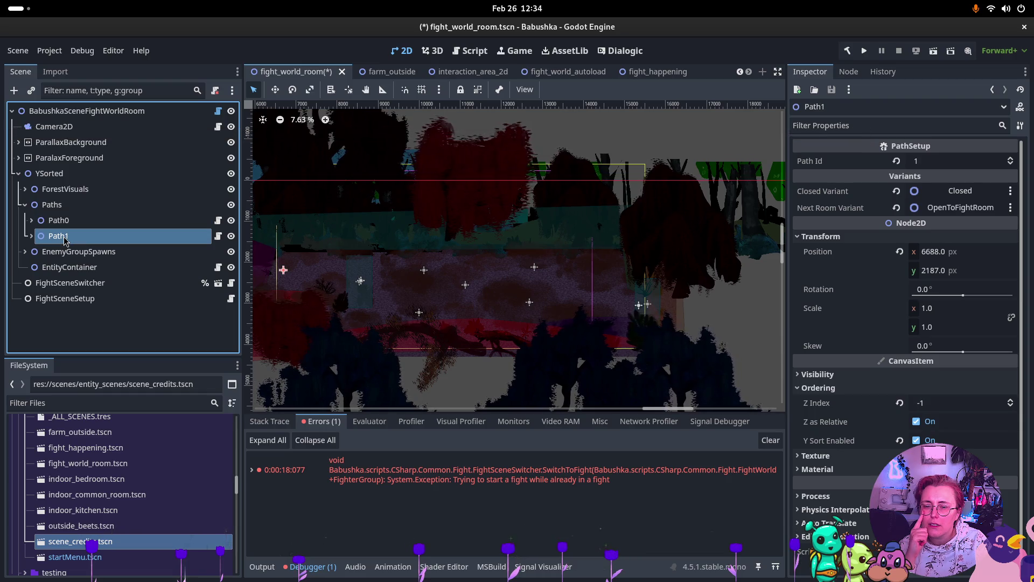
left_click(71, 225)
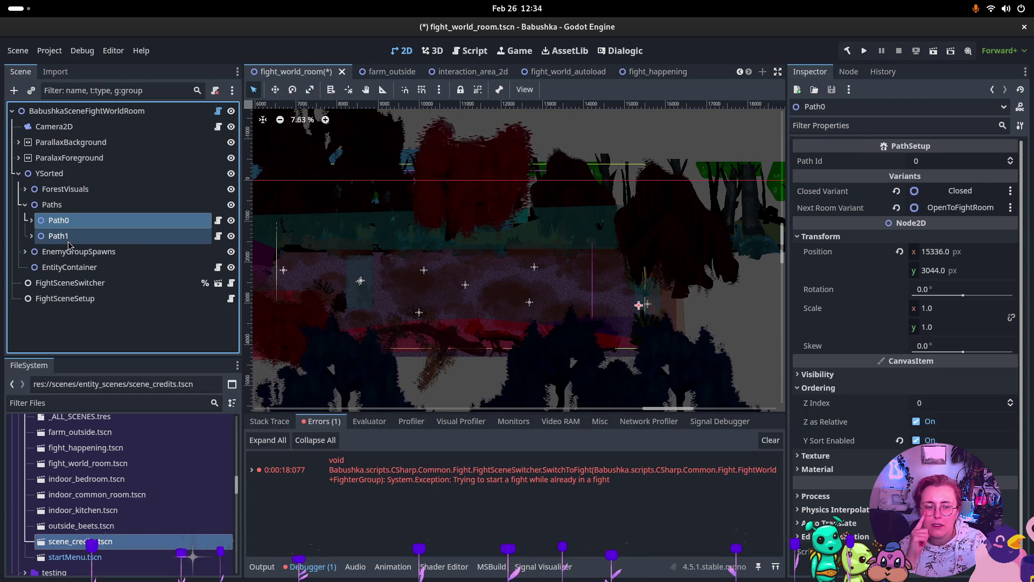
left_click(69, 237)
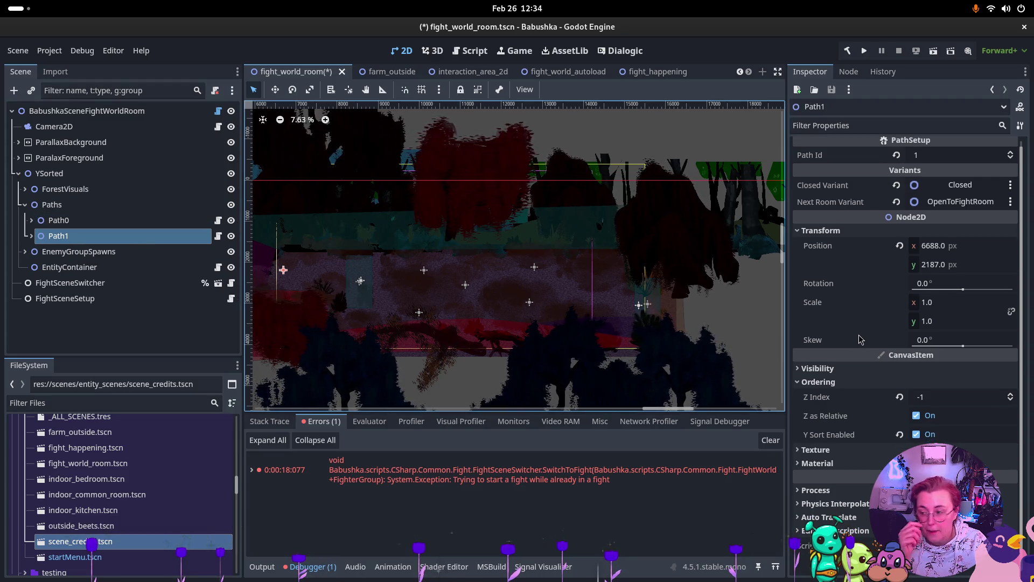
mouse_move(859, 339)
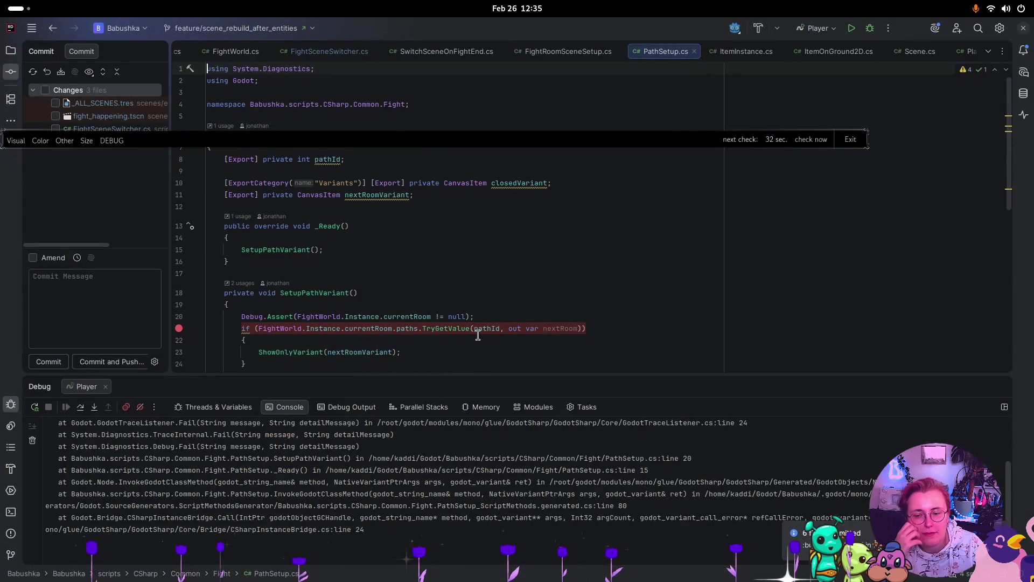
- Bring the Godot editor back in front of Rider via the window overview
key("super")
left_click(603, 281)
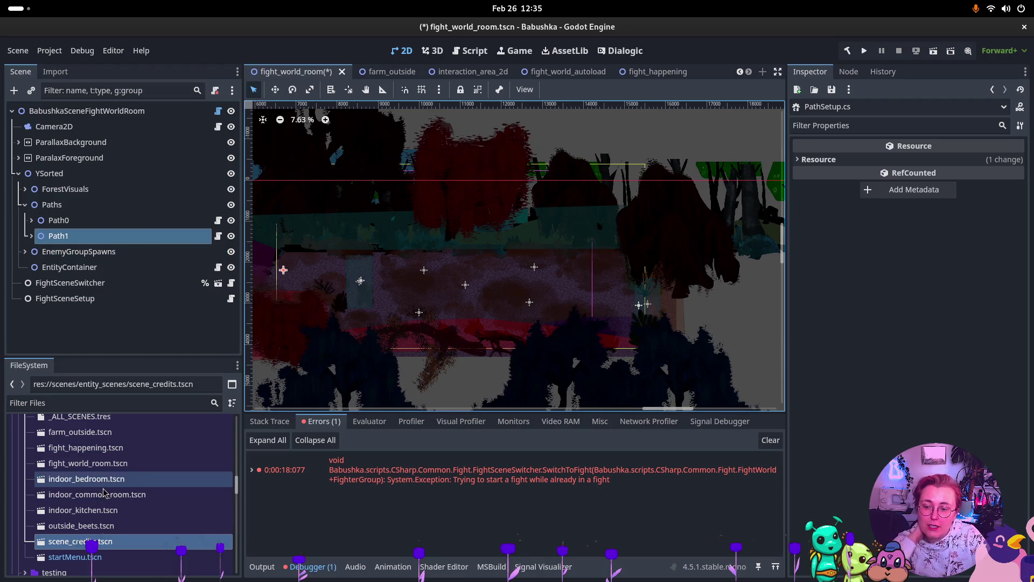
- Open roaming_enemy_group.tscn from the fight folder and fit the enemy group into view
scroll(97, 501, "down", 1)
scroll(100, 493, "up", 5)
scroll(101, 487, "up", 3)
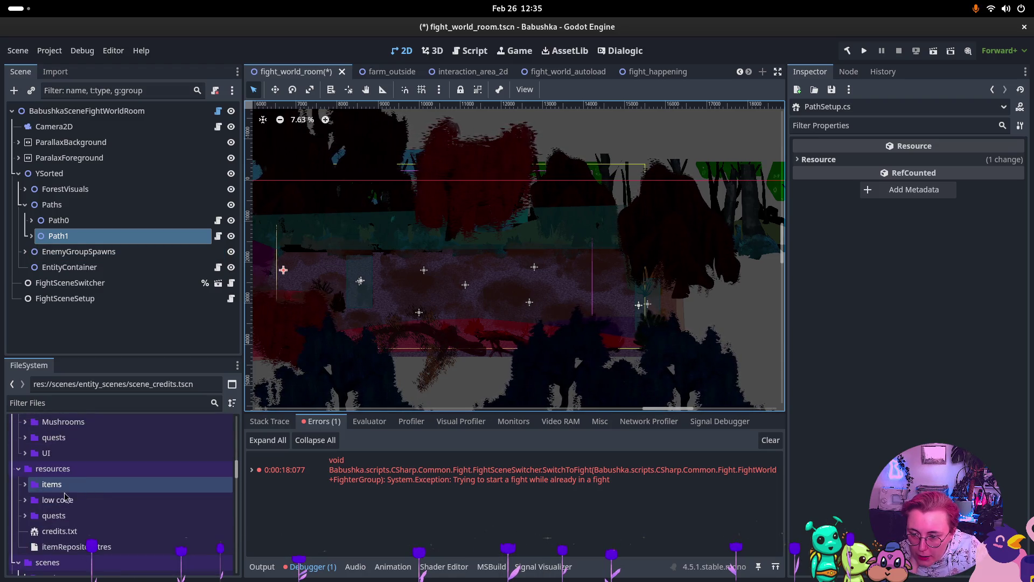
scroll(30, 500, "up", 5)
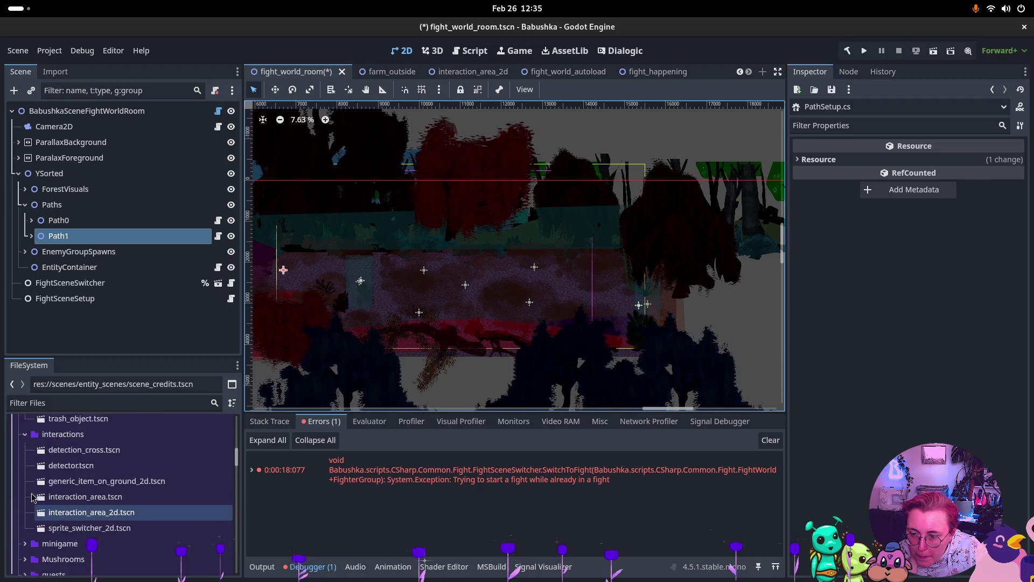
left_click(25, 513)
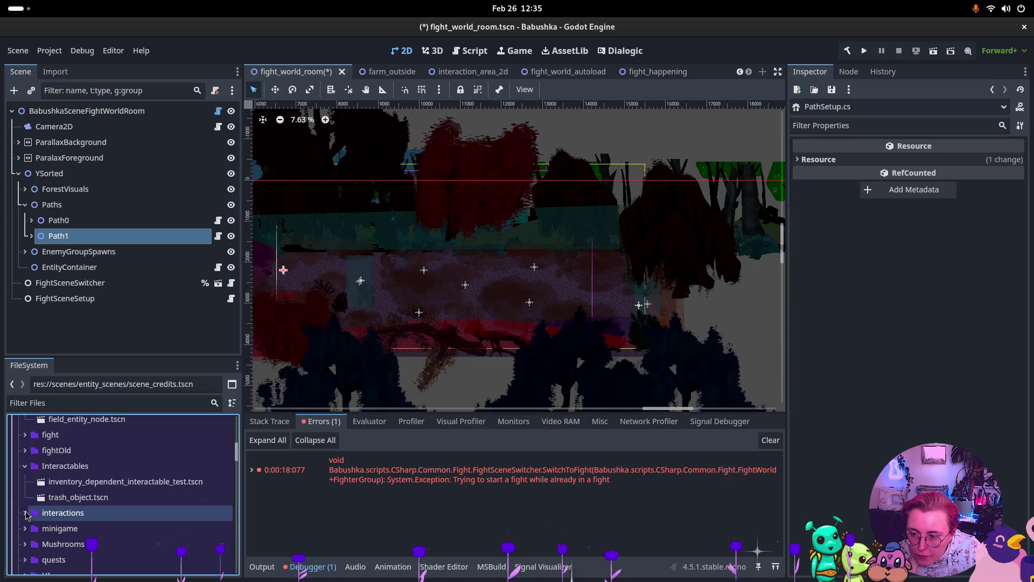
left_click(24, 466)
left_click(25, 434)
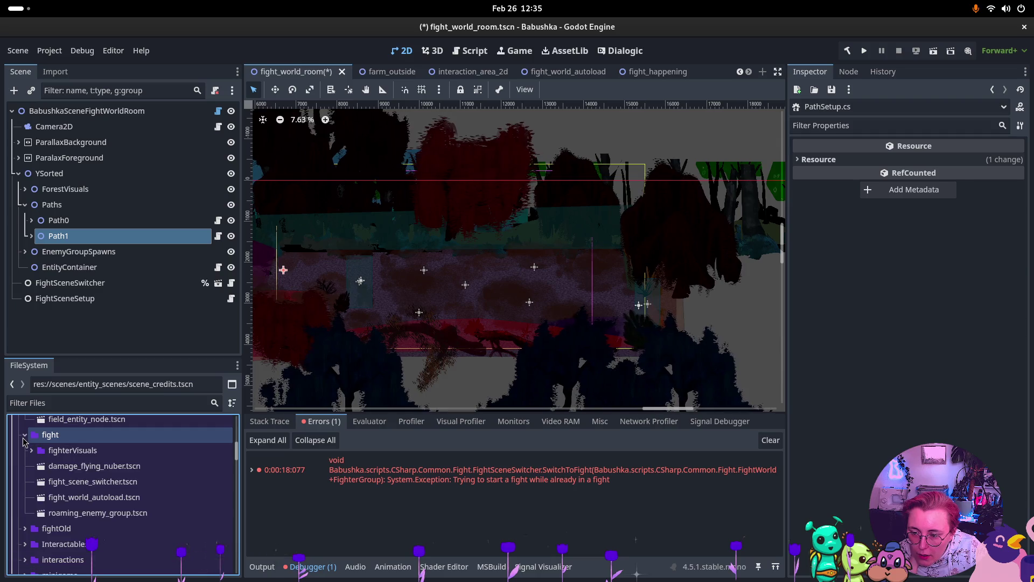
double_click(86, 513)
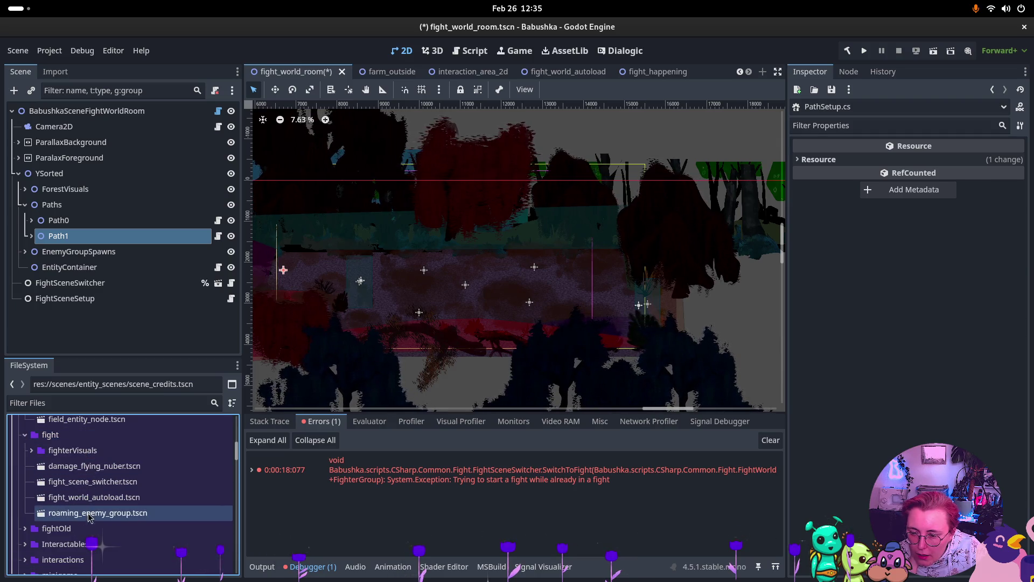
scroll(490, 288, "down", 5)
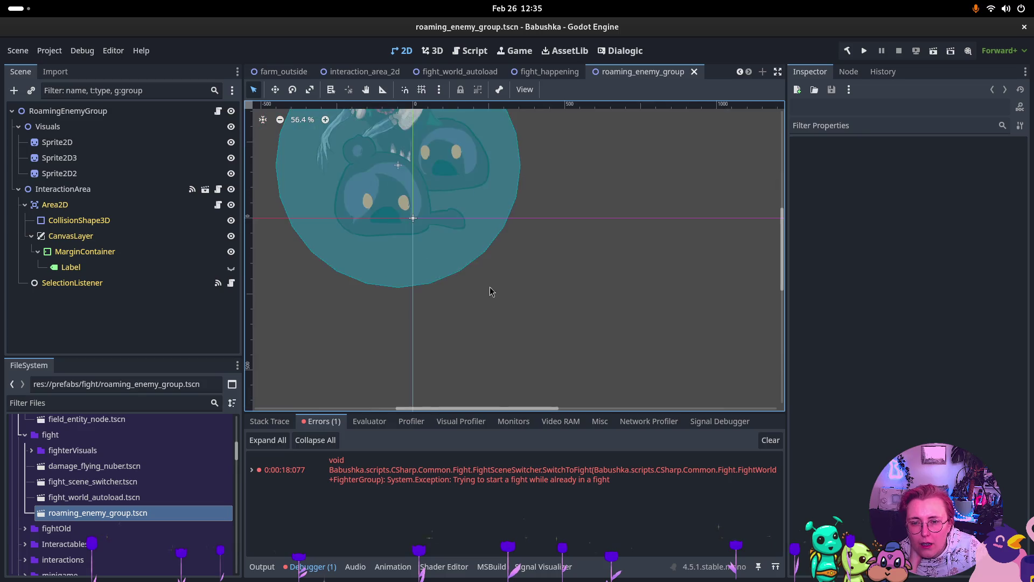
left_click_drag(504, 210, 547, 268)
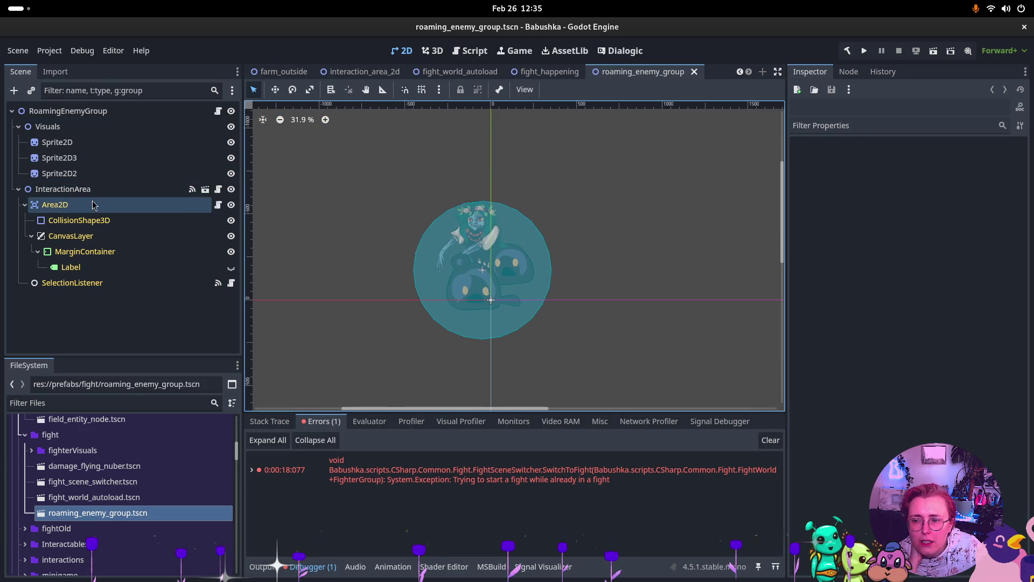
- Check InteractionArea's and RoamingEnemyGroup's signals, then open RoamingEnemyGroup's script in Rider
left_click(62, 189)
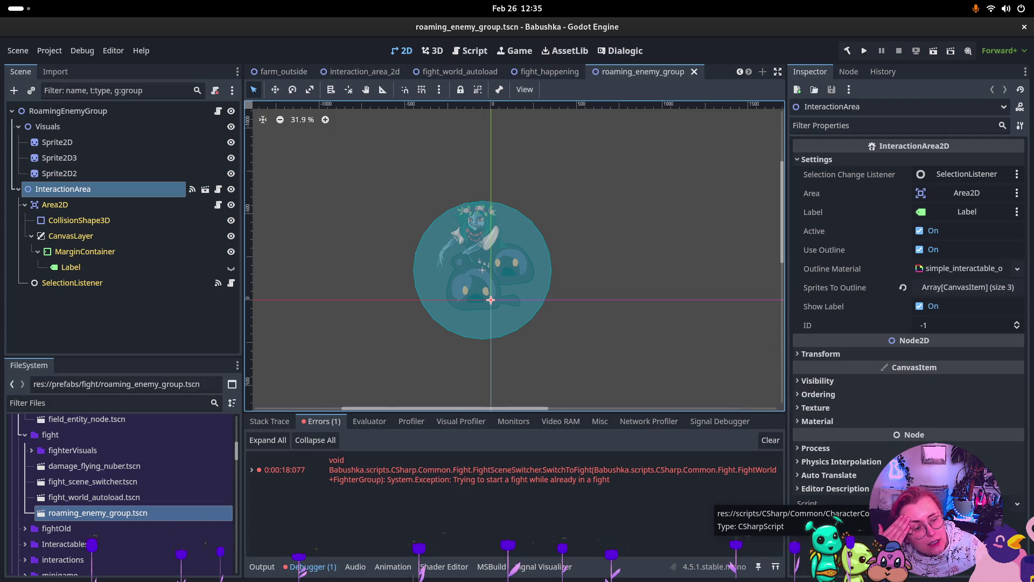
left_click(850, 72)
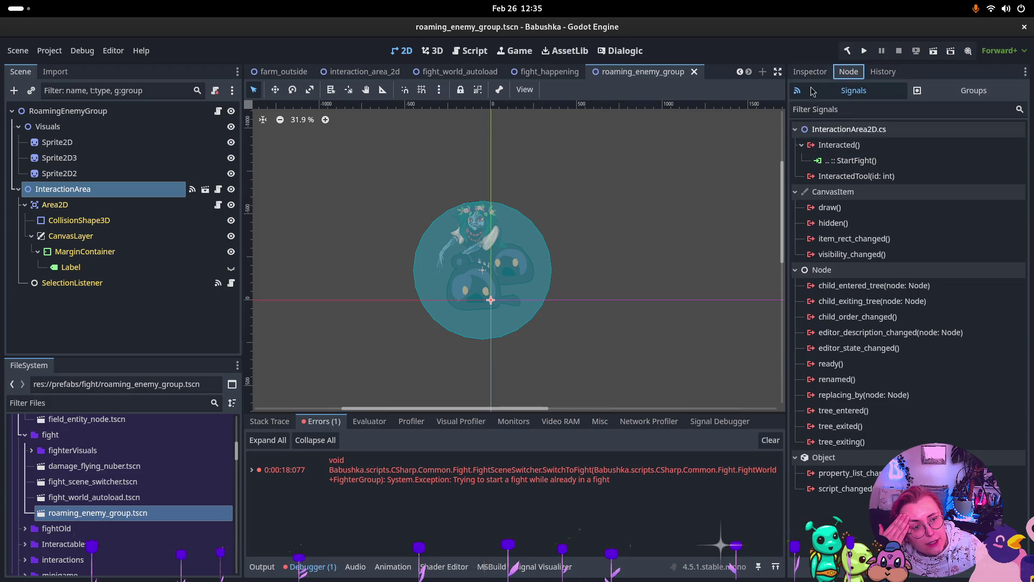
left_click(810, 72)
left_click(844, 71)
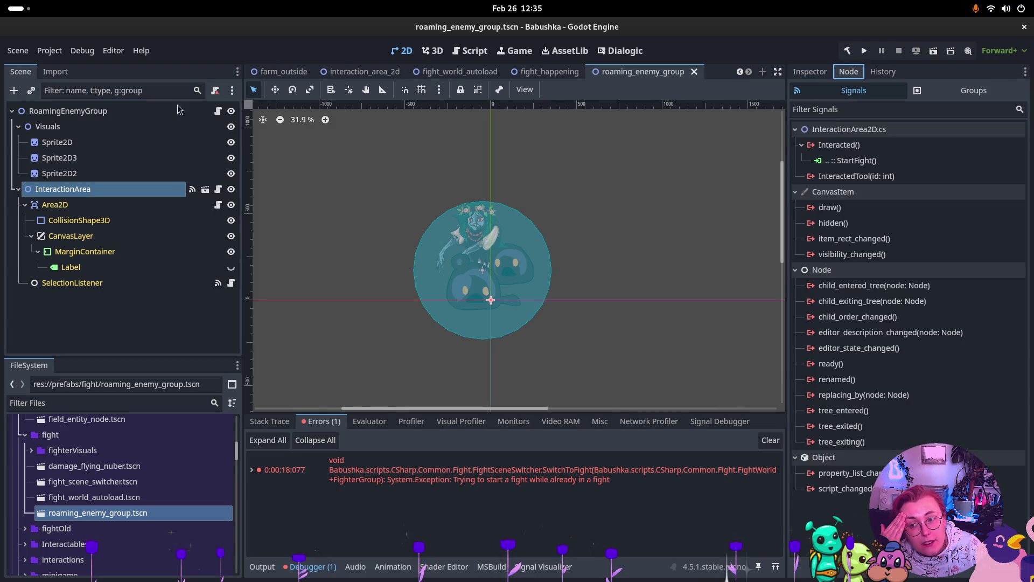
left_click(129, 111)
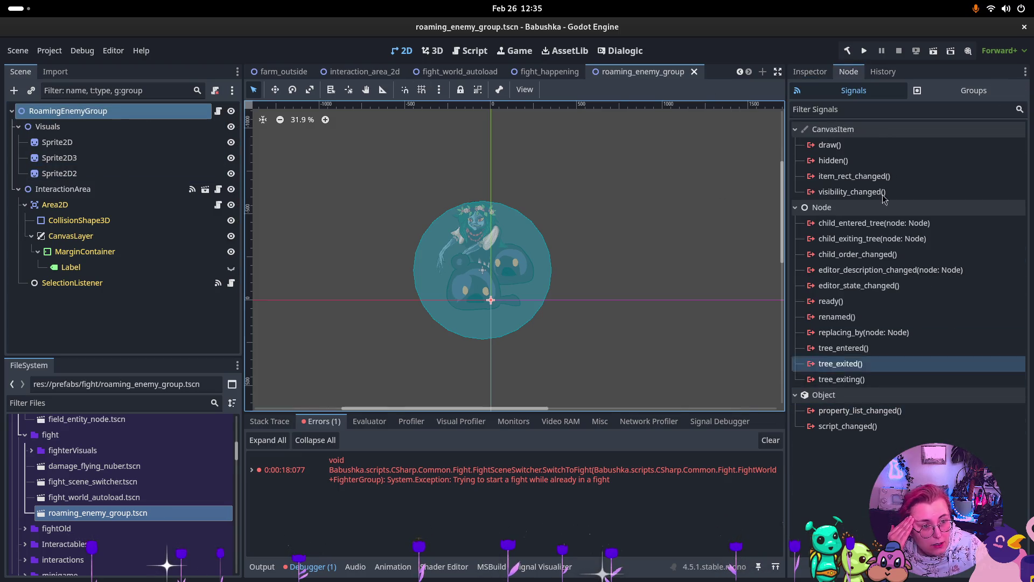
left_click(810, 71)
left_click(964, 420)
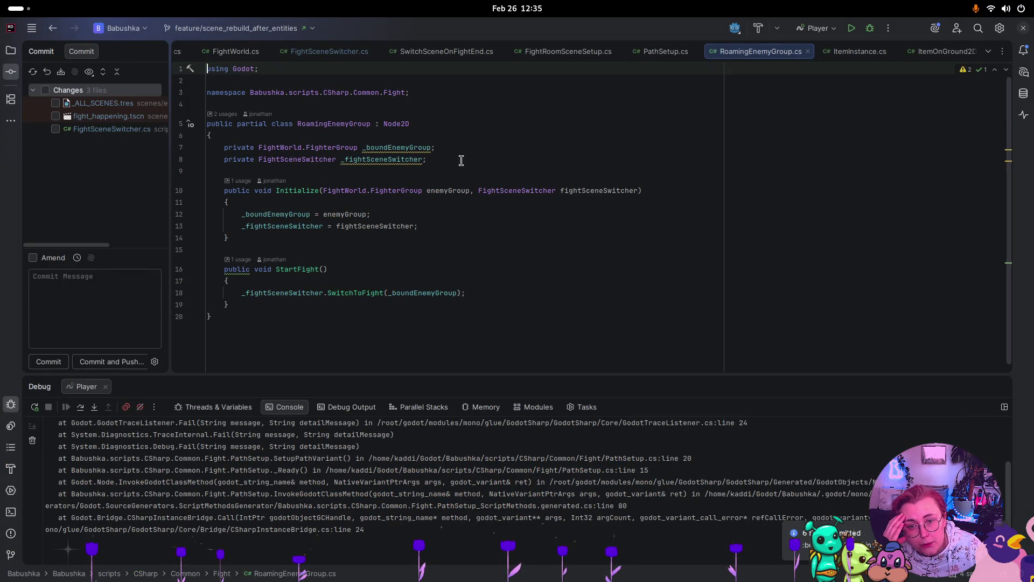
left_click(317, 53)
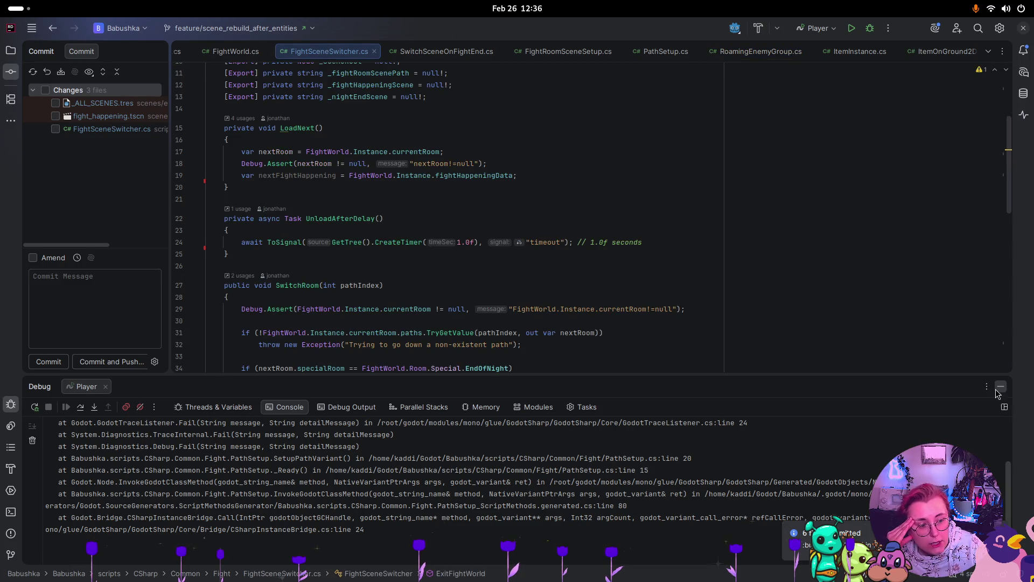
- Hide the Debug panel and break at line 46, SwitchToFight's fightHappeningData null check
left_click(999, 387)
scroll(481, 278, "down", 5)
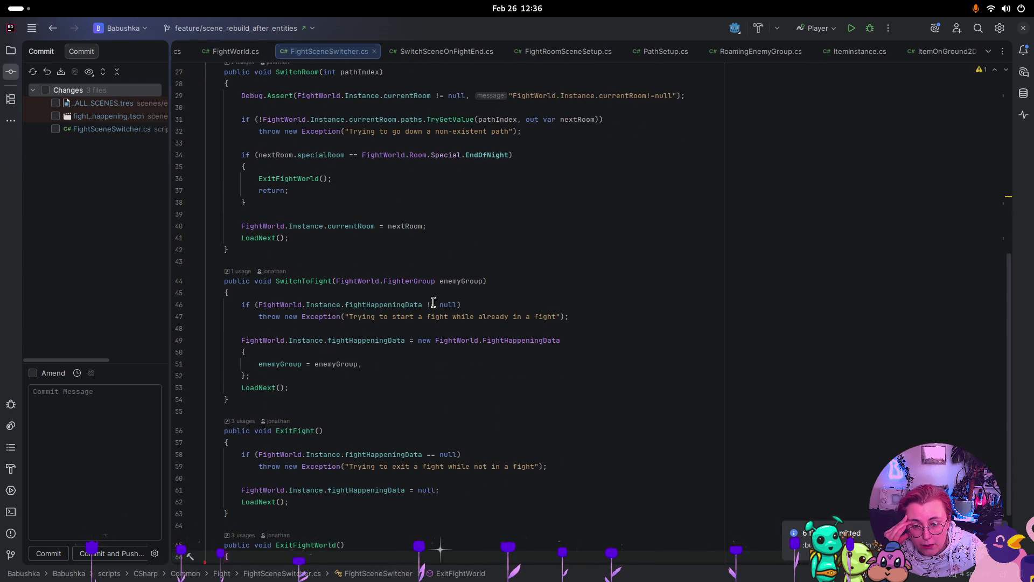
left_click(179, 305)
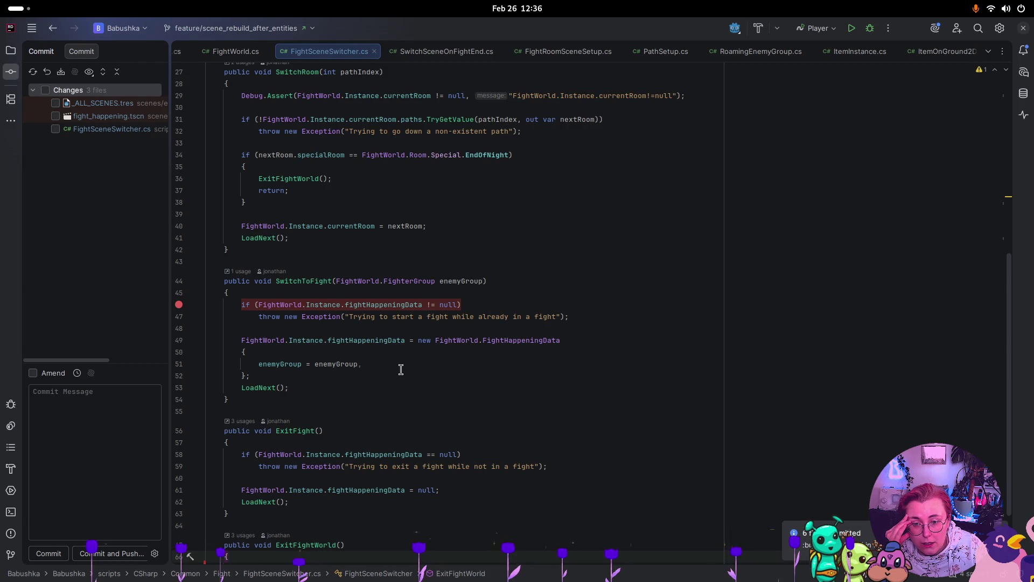
left_click(257, 388)
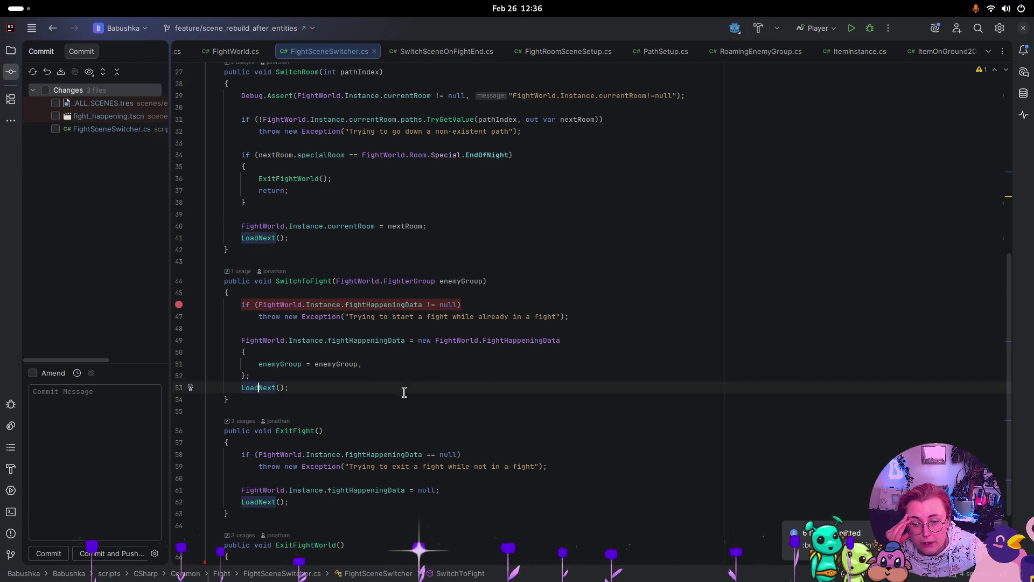
scroll(404, 388, "up", 5)
scroll(487, 382, "up", 4)
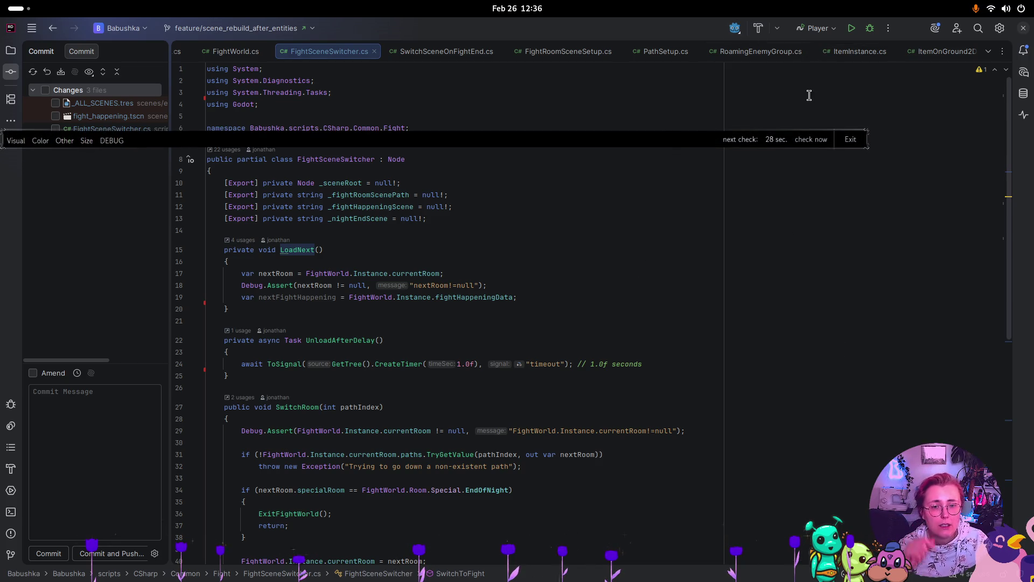
- Open SceneDoor.cs through a 'SceneDo' file search
key("shift")
key("shift")
type("Scene")
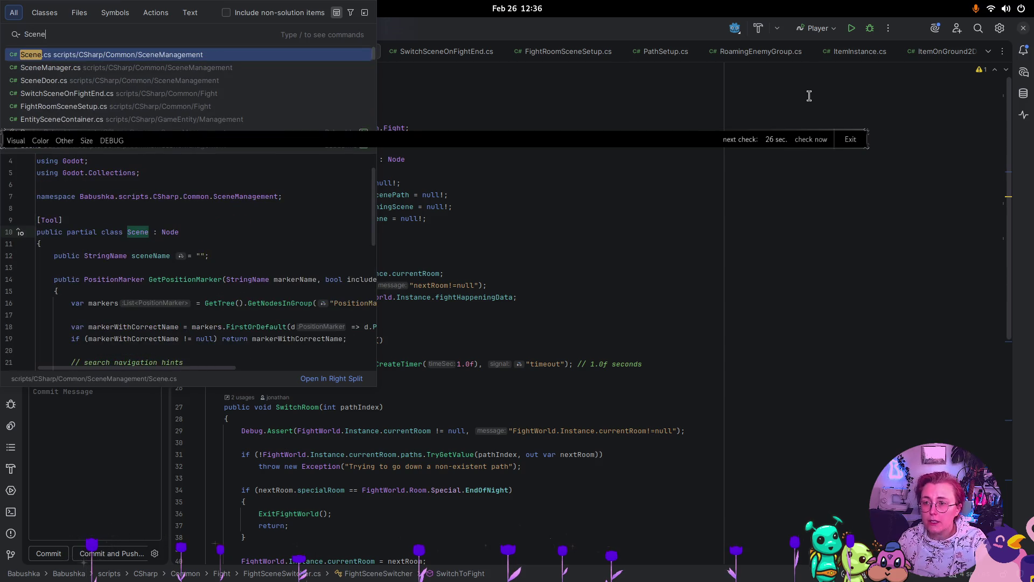
type("Doo")
key("Return")
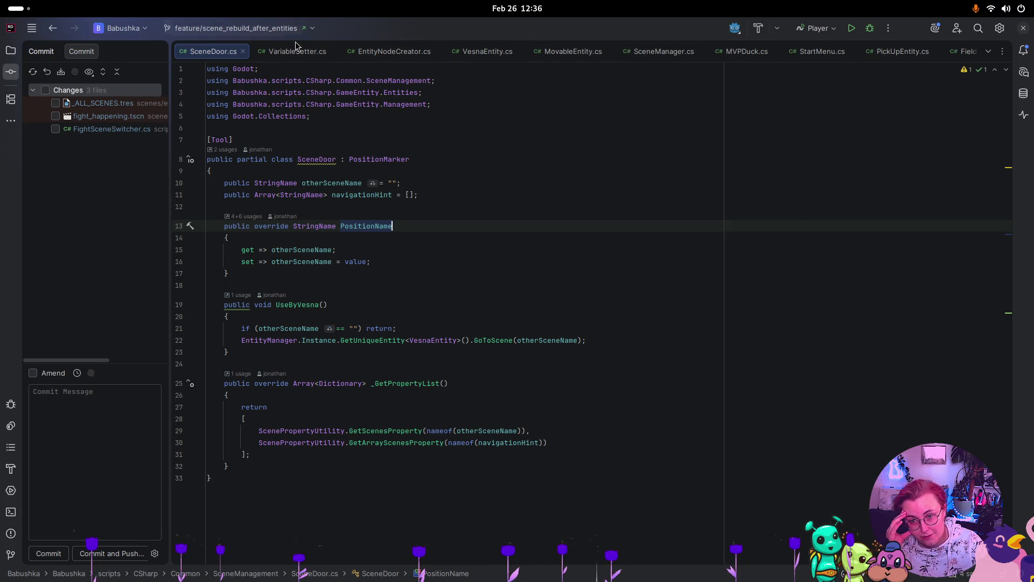
- Close the unrelated tabs from VariableSetter.cs through FieldActivator.cs, returning to FightSceneSwitcher.cs
left_click(332, 52)
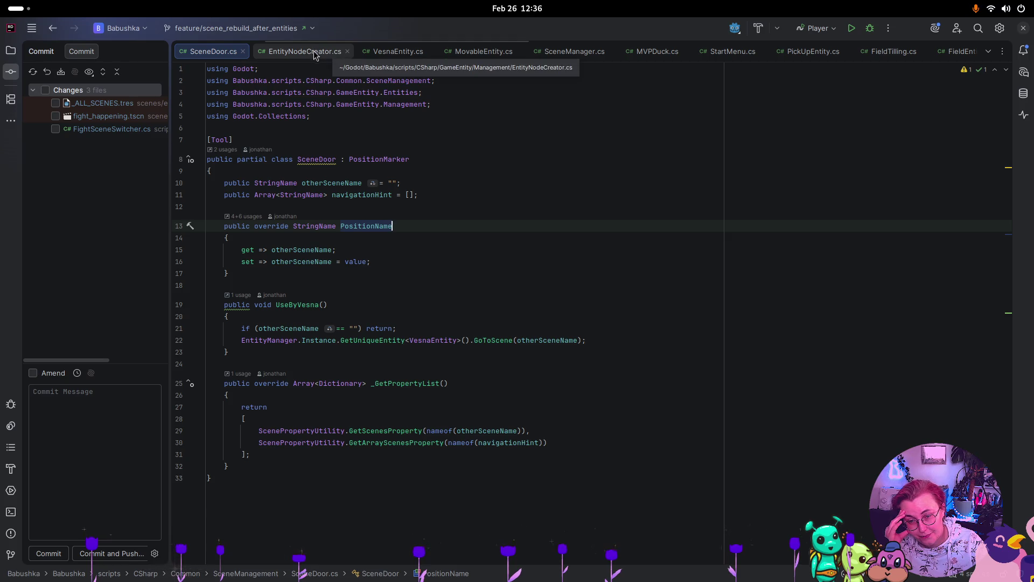
left_click(348, 52)
left_click(324, 52)
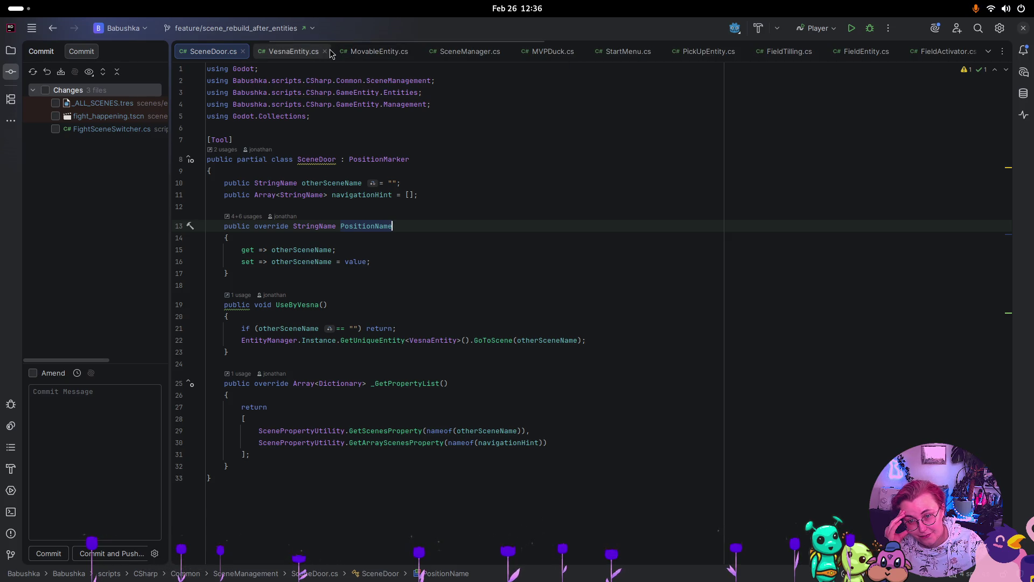
left_click(333, 52)
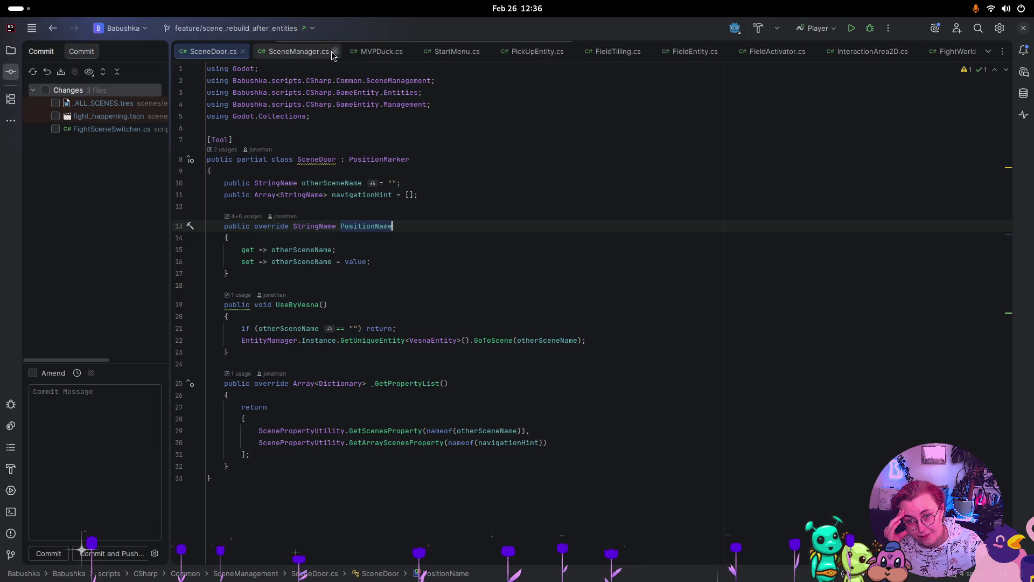
left_click(332, 51)
left_click(317, 51)
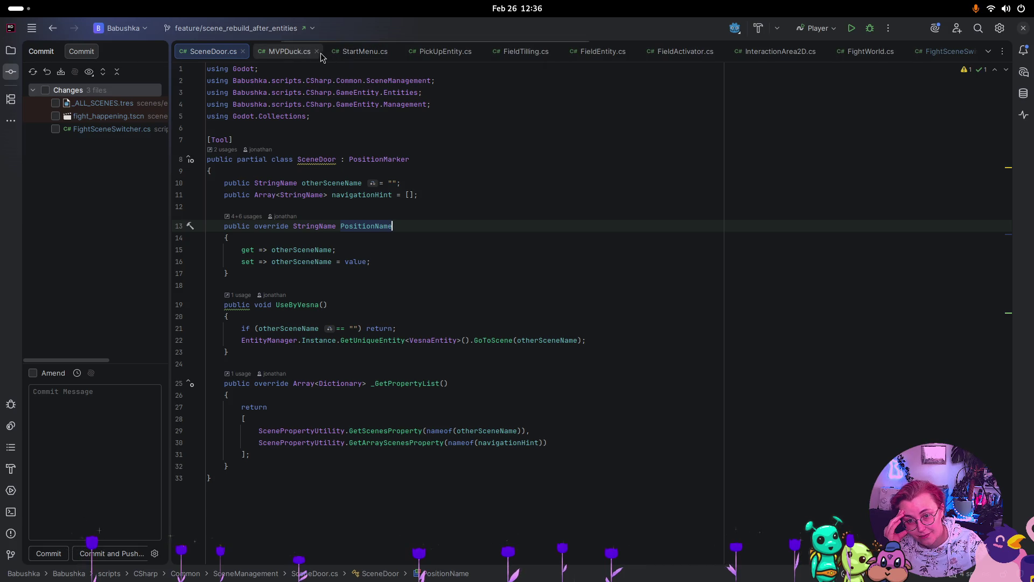
left_click(320, 51)
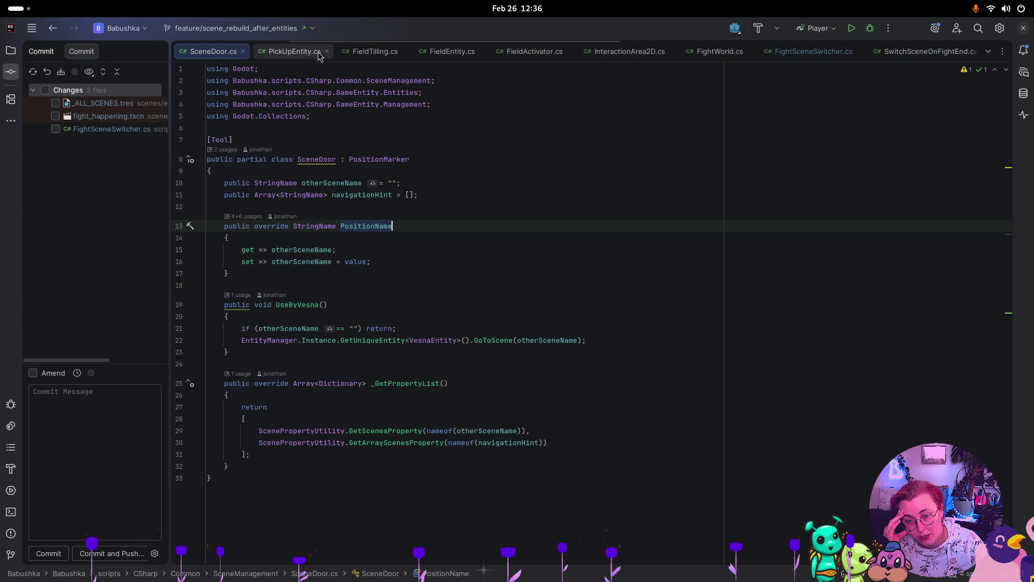
left_click(320, 52)
left_click(319, 52)
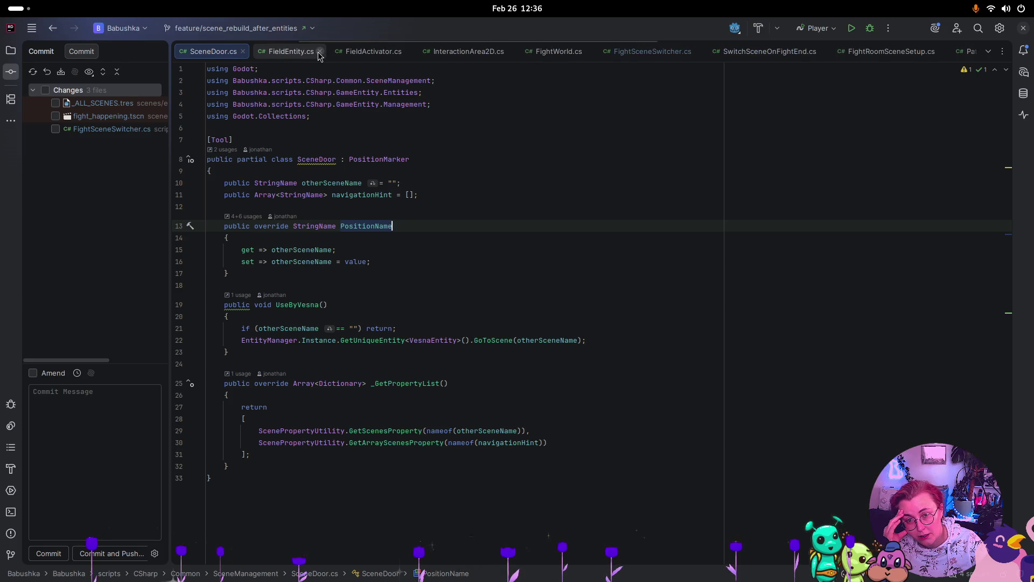
left_click(318, 51)
left_click(331, 52)
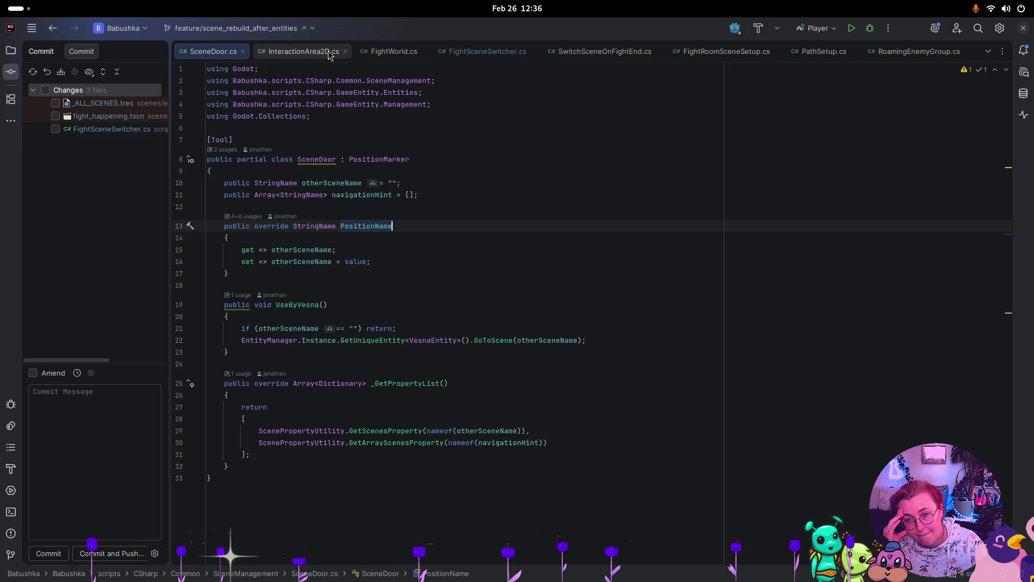
left_click(490, 52)
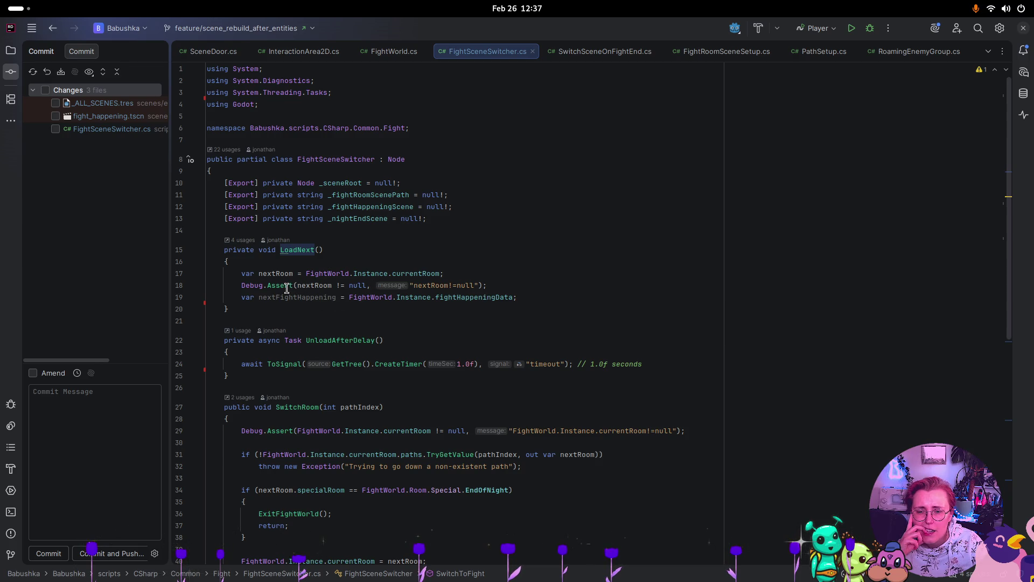
mouse_move(287, 288)
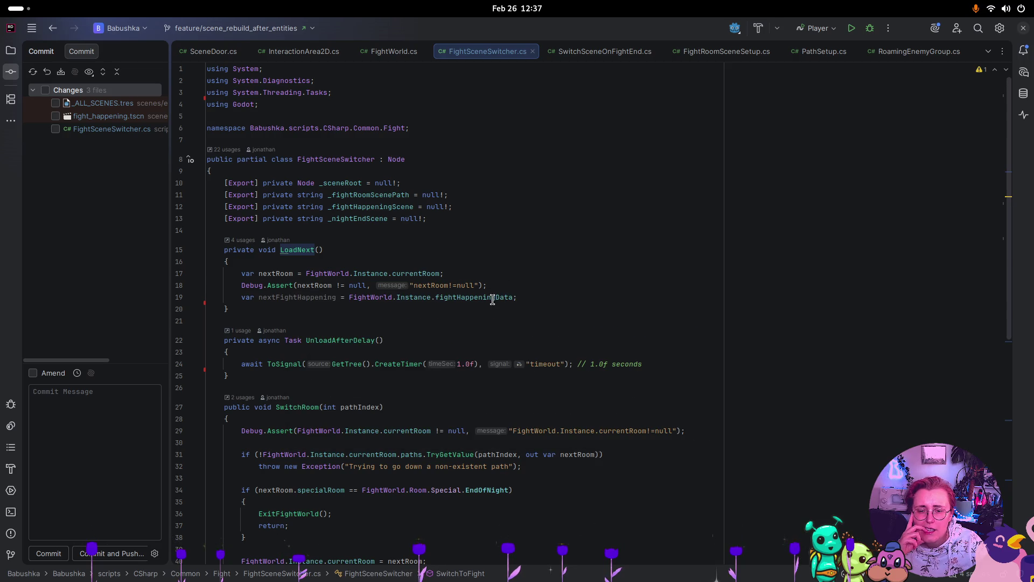
mouse_move(492, 300)
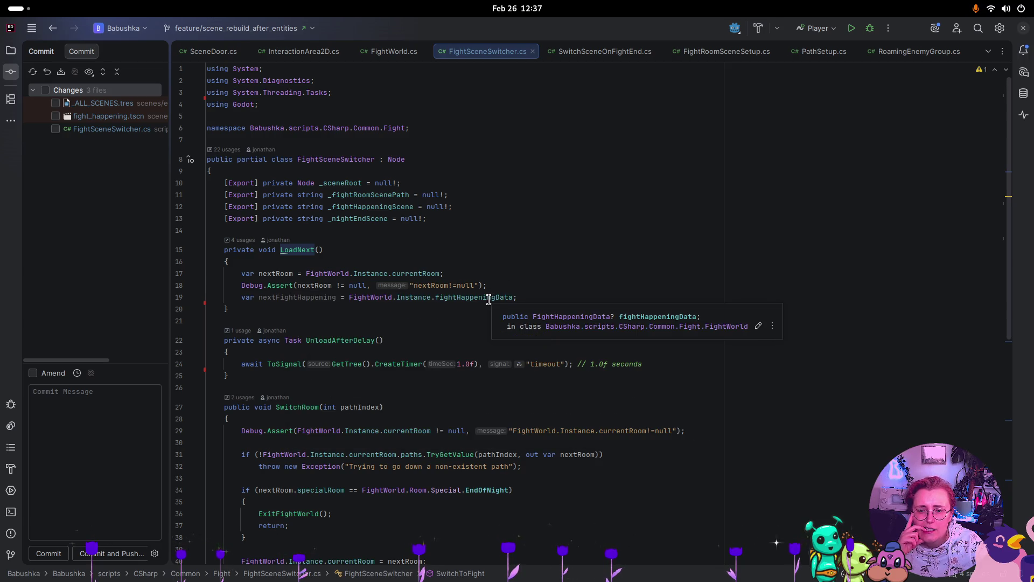
left_click(539, 297)
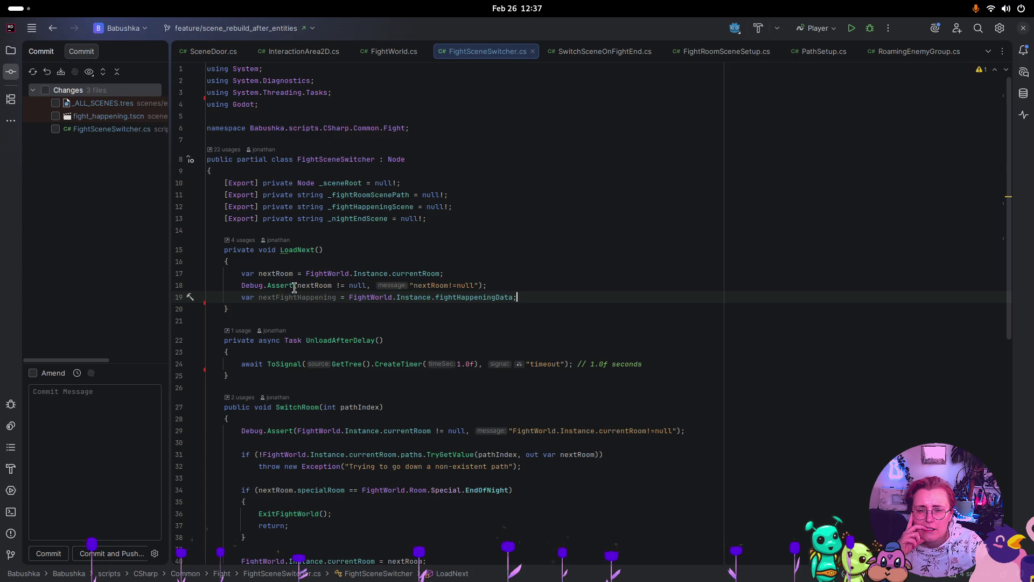
left_click(649, 250)
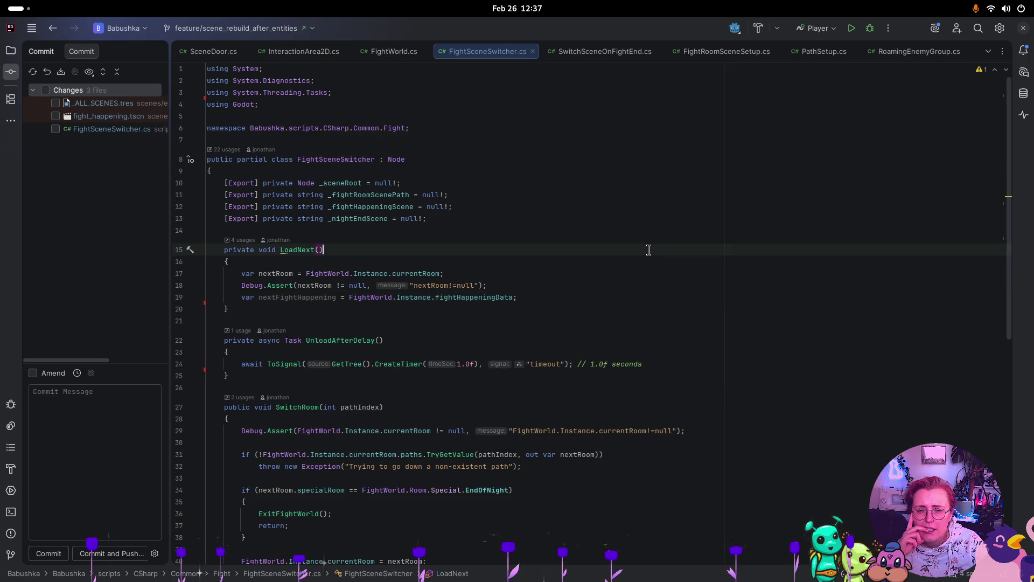
left_click(291, 274)
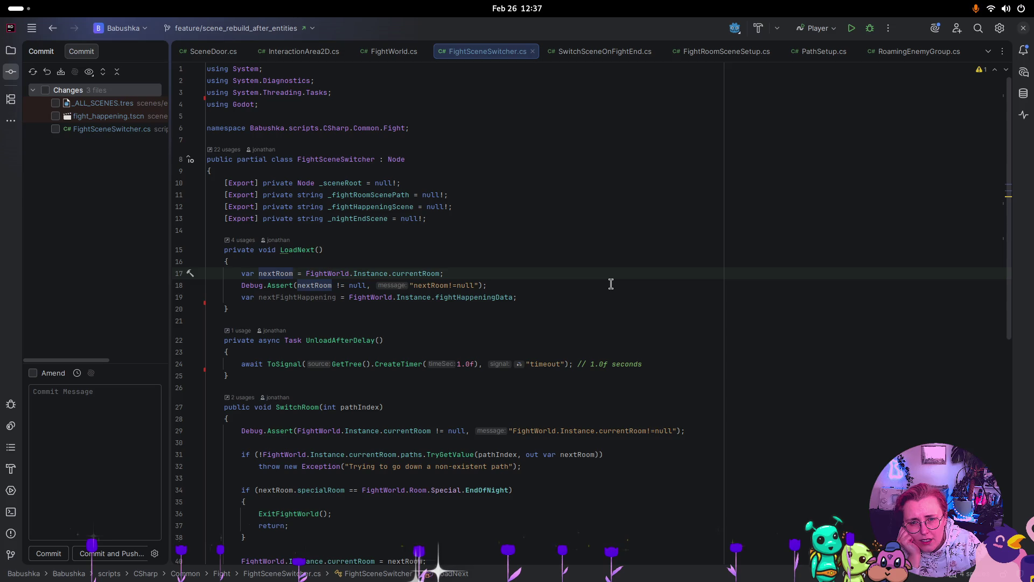
scroll(614, 283, "down", 4)
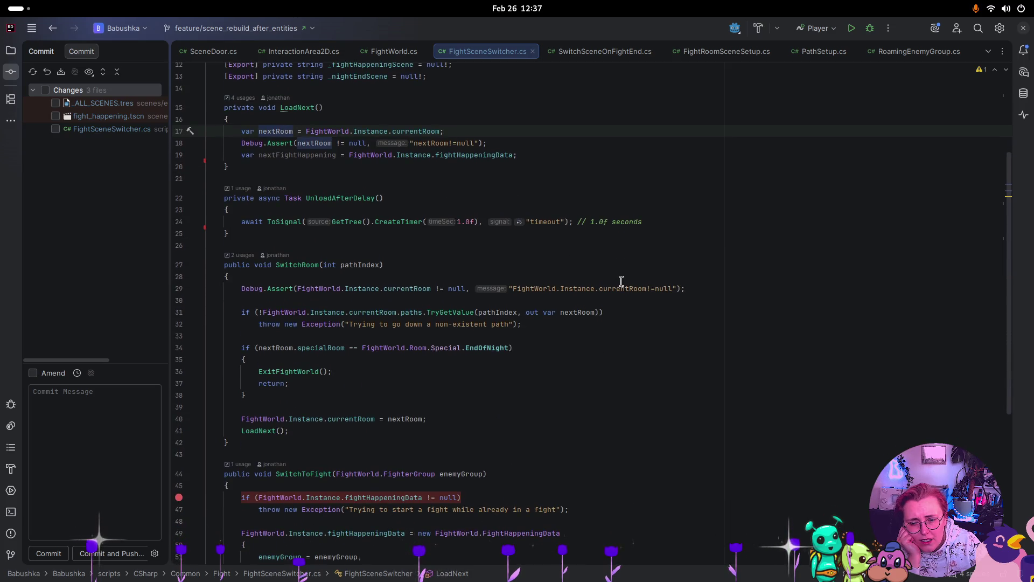
scroll(632, 279, "down", 2)
scroll(632, 278, "up", 6)
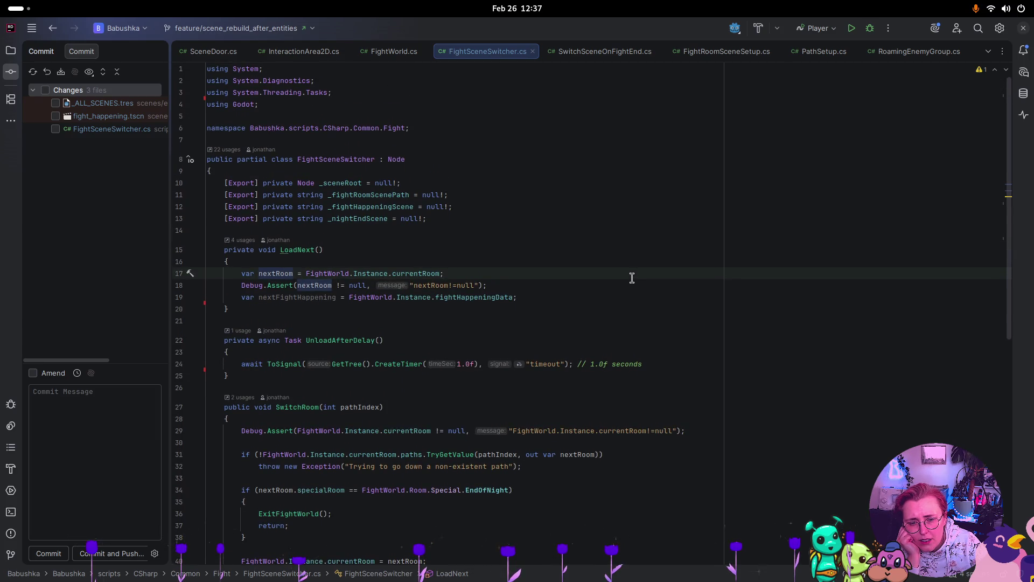
scroll(633, 277, "down", 1)
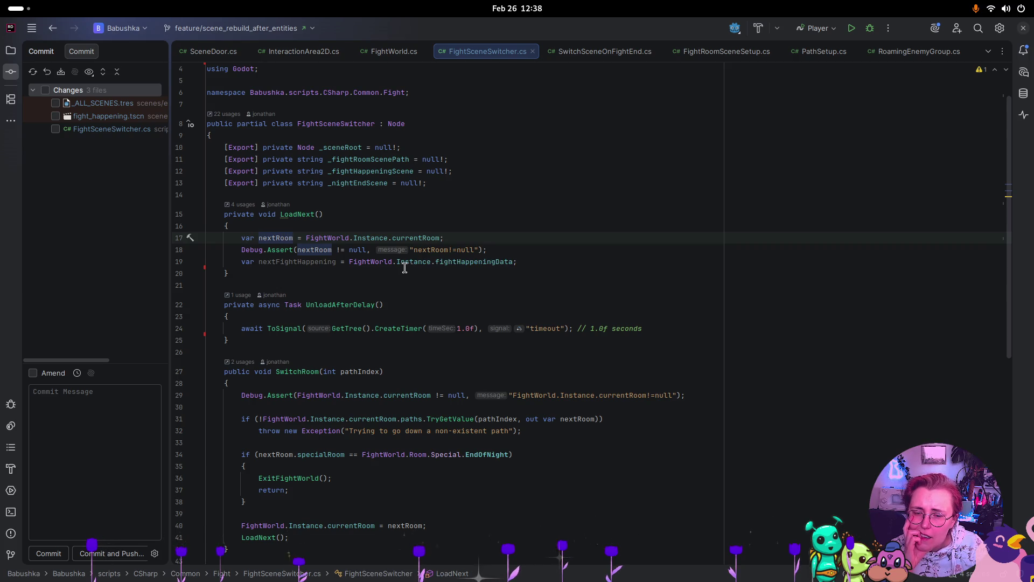
mouse_move(417, 262)
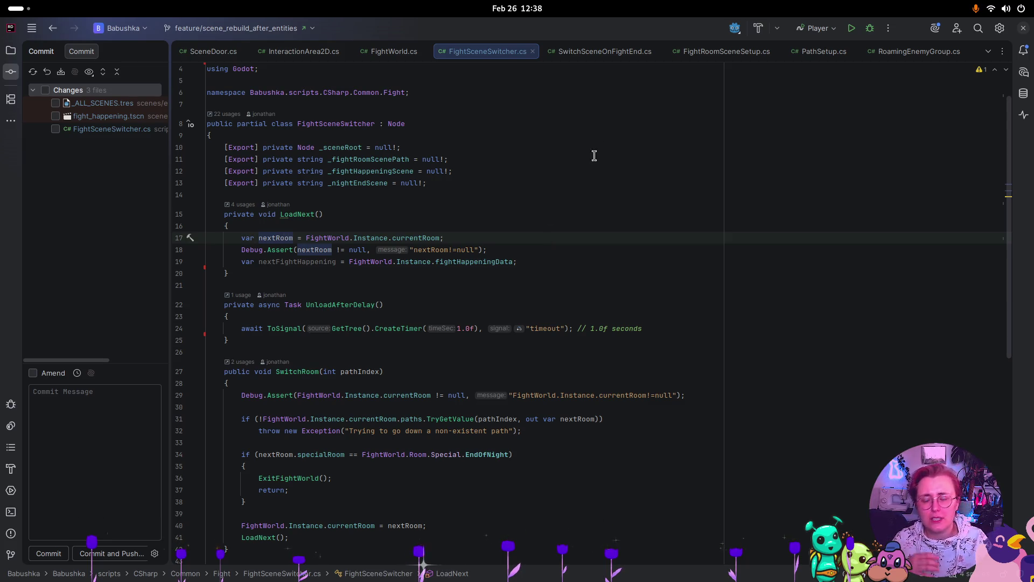
key("super")
- In Godot, confirm InteractionArea's Interacted signal connects to StartFight, and check the Area2D node's signals
left_click(769, 310)
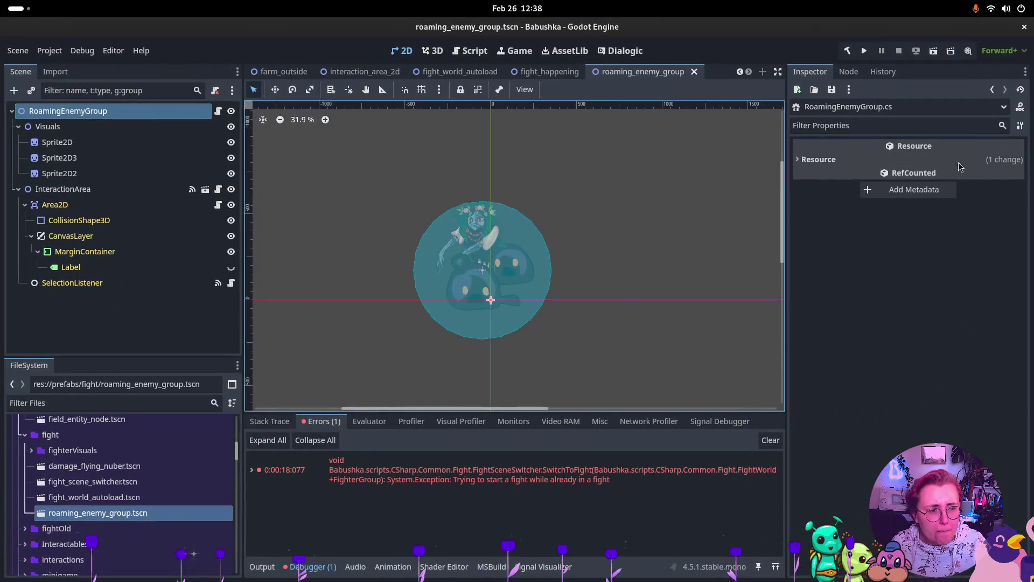
left_click(112, 194)
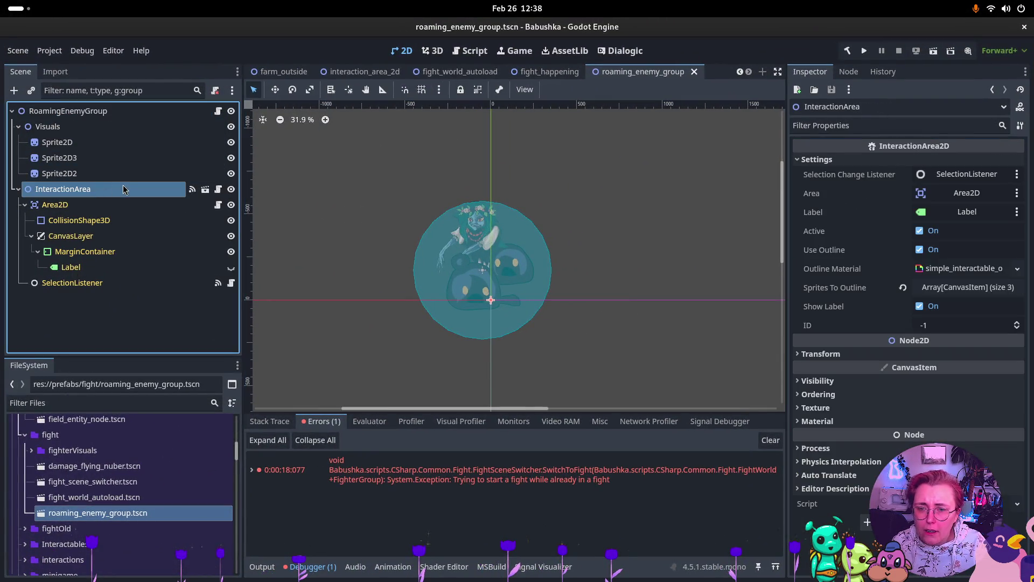
left_click(847, 73)
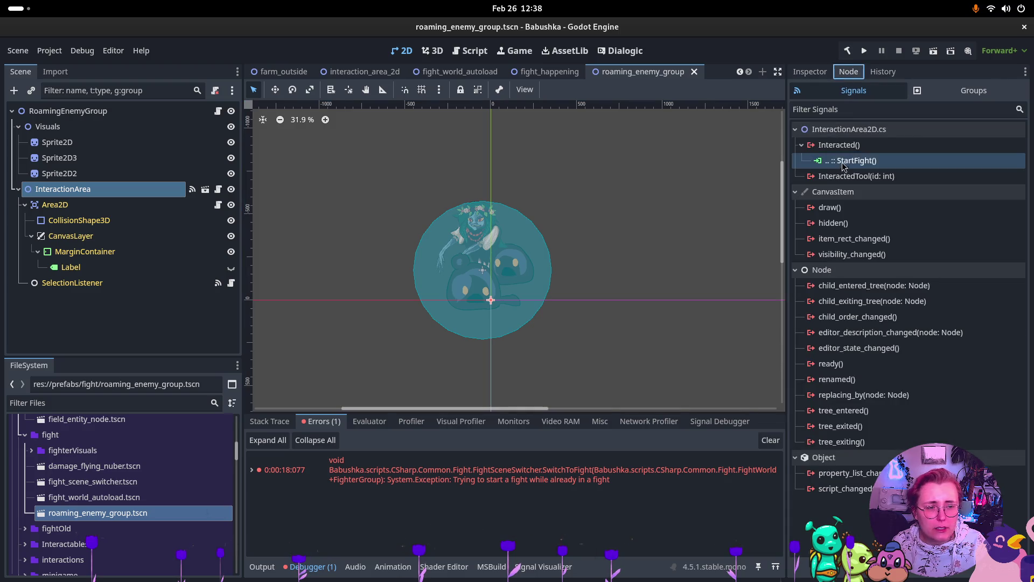
left_click(128, 205)
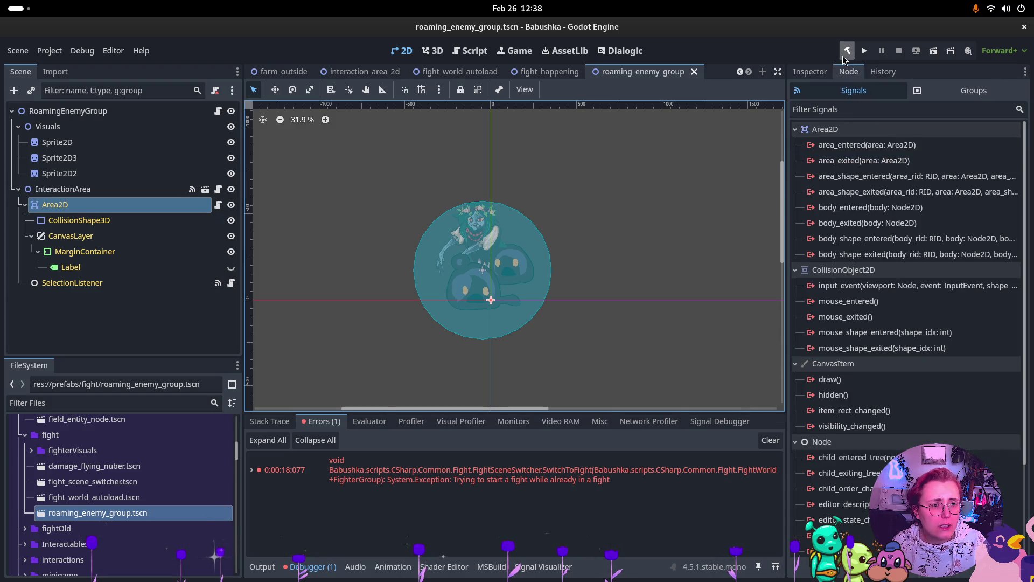
left_click(809, 71)
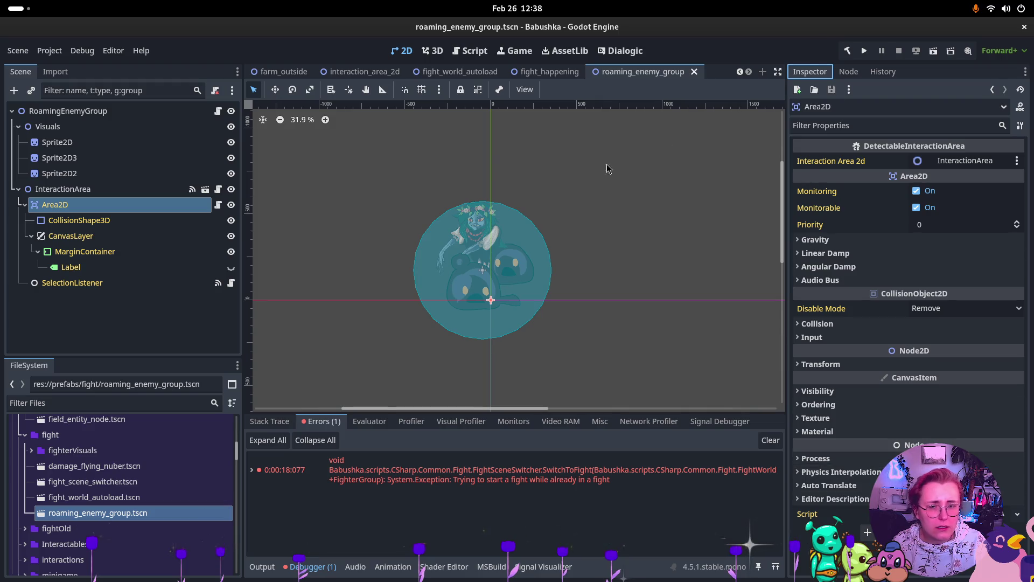
- Inspect SelectionListener and the RoamingEnemyGroup root, then open RoamingEnemyGroup.cs in Rider from the Script field
left_click(118, 284)
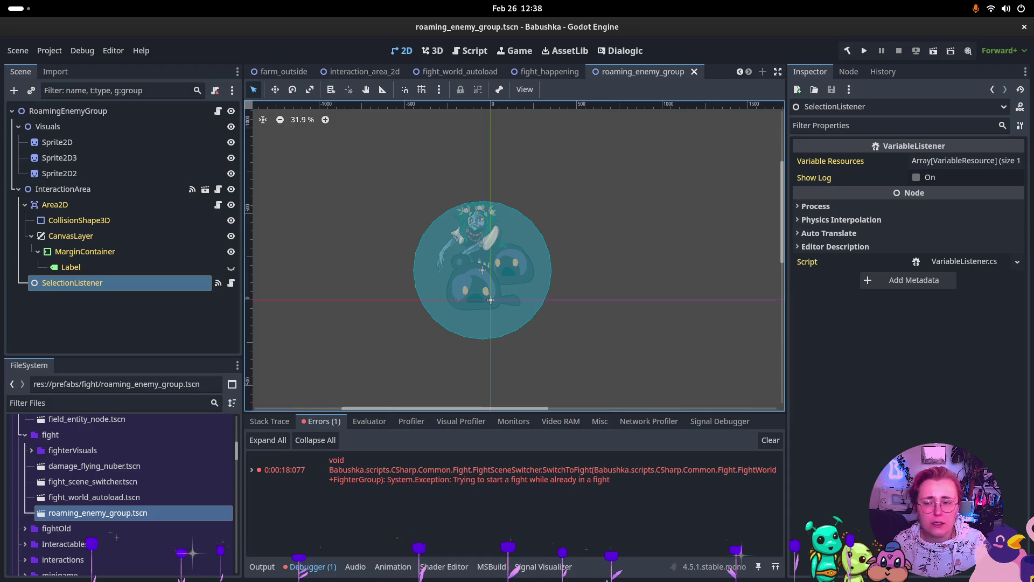
left_click(169, 113)
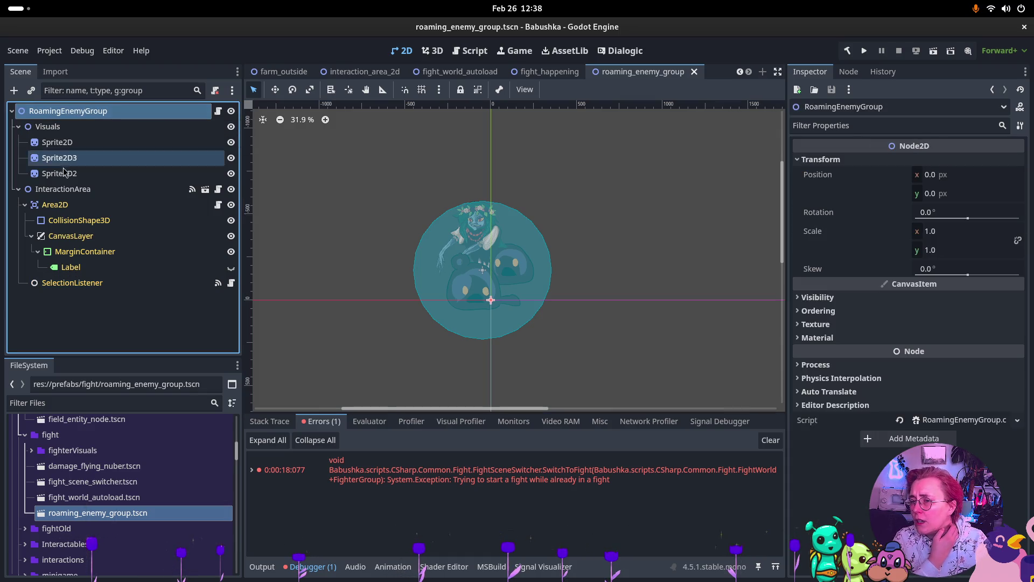
left_click(26, 192)
left_click(19, 189)
left_click(59, 111)
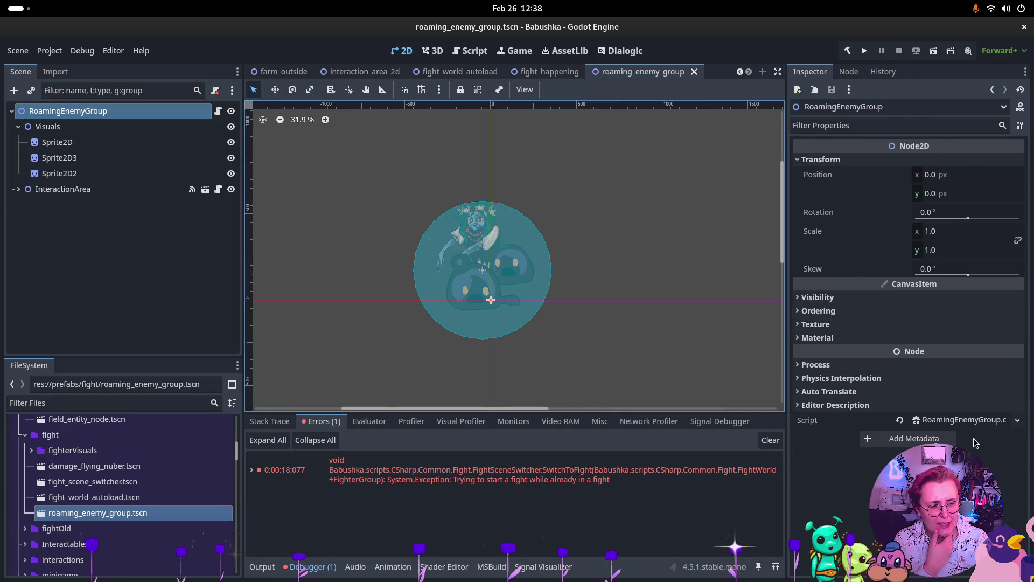
left_click(970, 420)
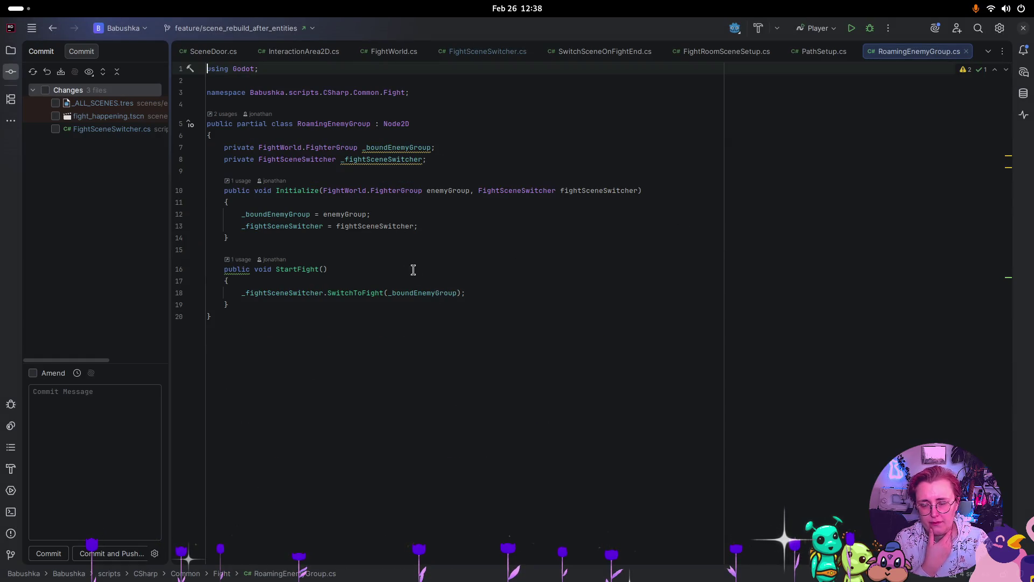
- Jump from StartFight's SwitchToFight call to its declaration in FightSceneSwitcher.cs
left_click(246, 293)
left_click(544, 290, "shift")
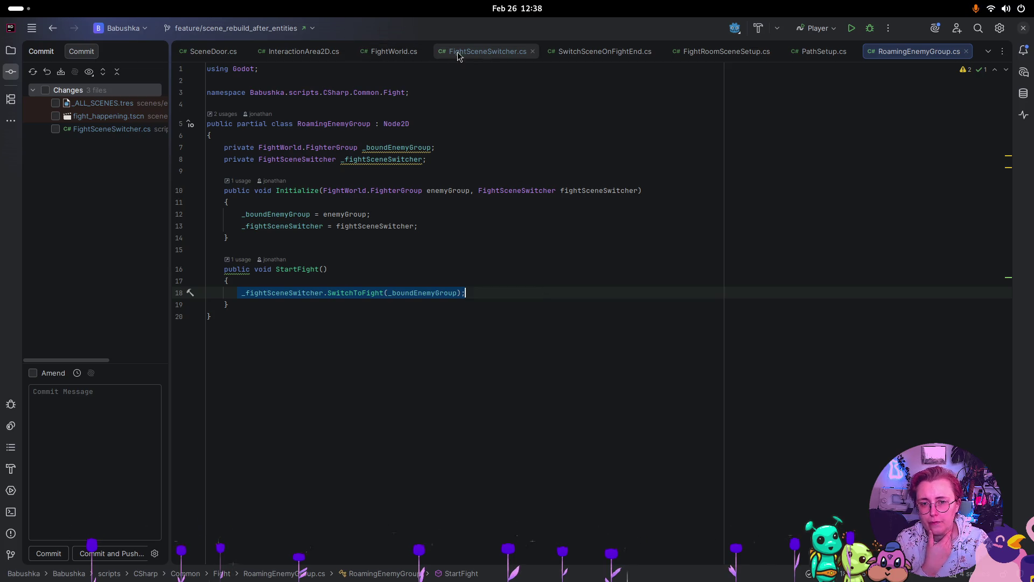
left_click(350, 293)
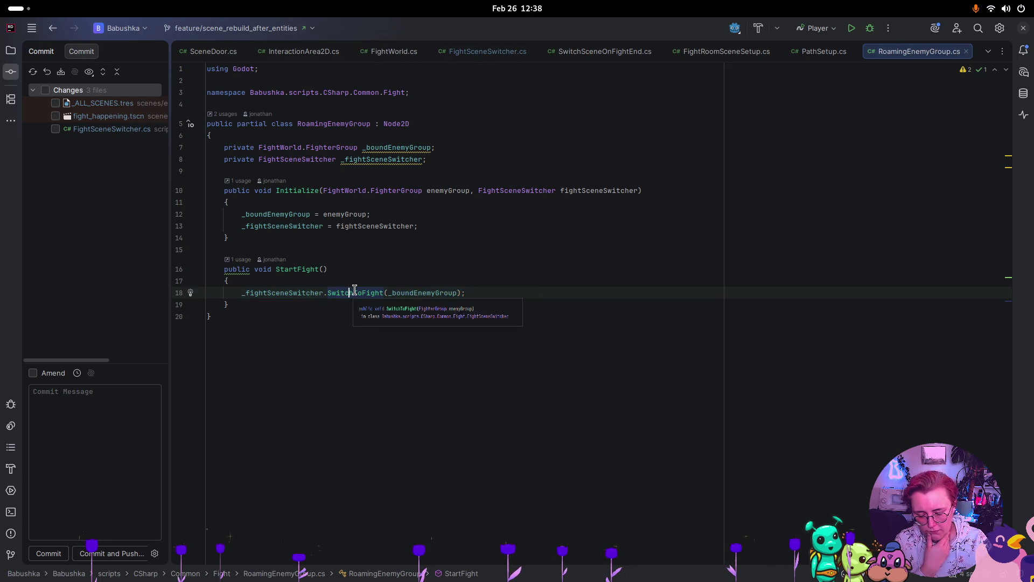
left_click(355, 292, "ctrl")
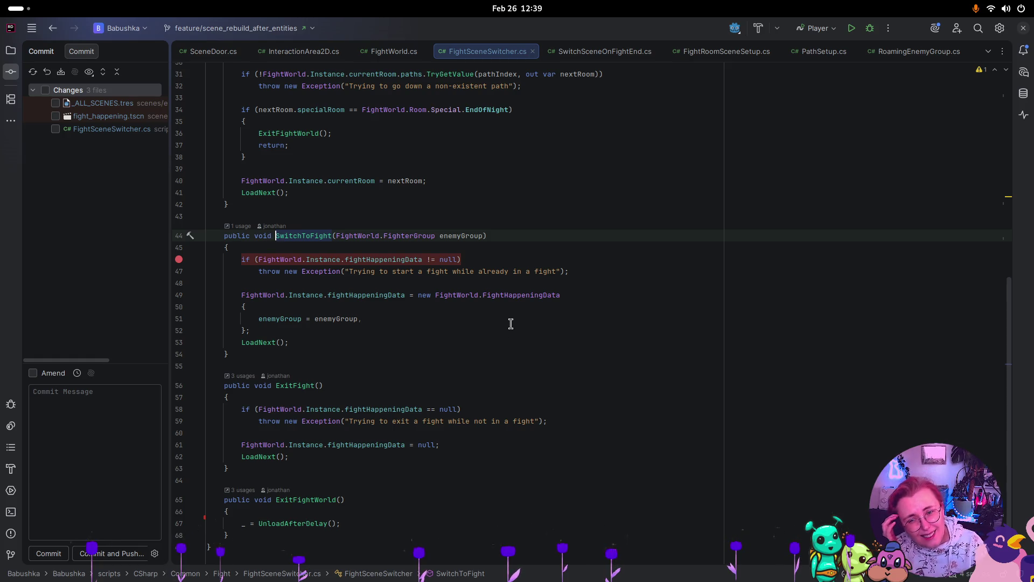
- Scroll up through FightSceneSwitcher.cs to review the code around the breakpointed already-in-a-fight check
scroll(511, 323, "up", 5)
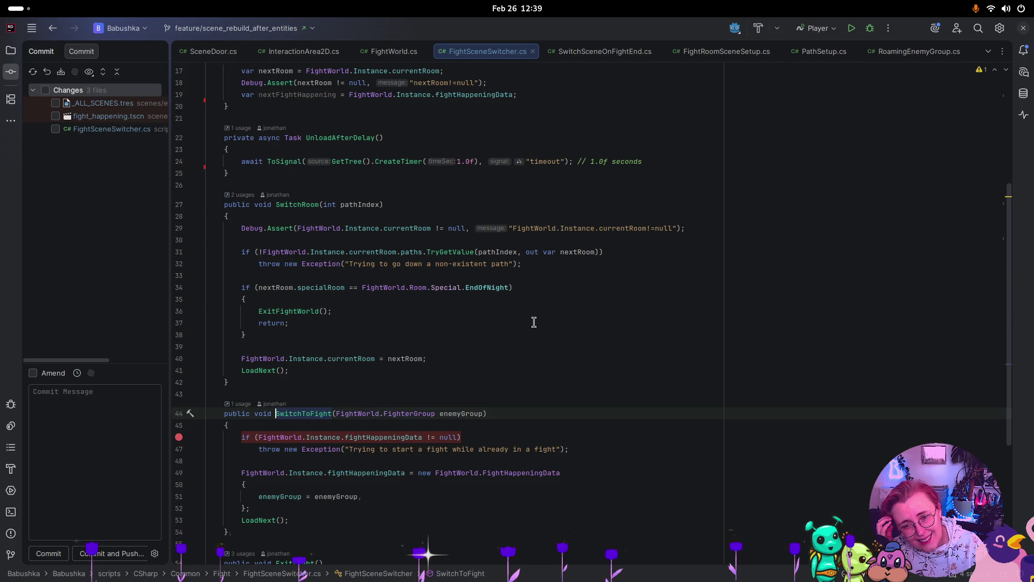
scroll(534, 322, "up", 1)
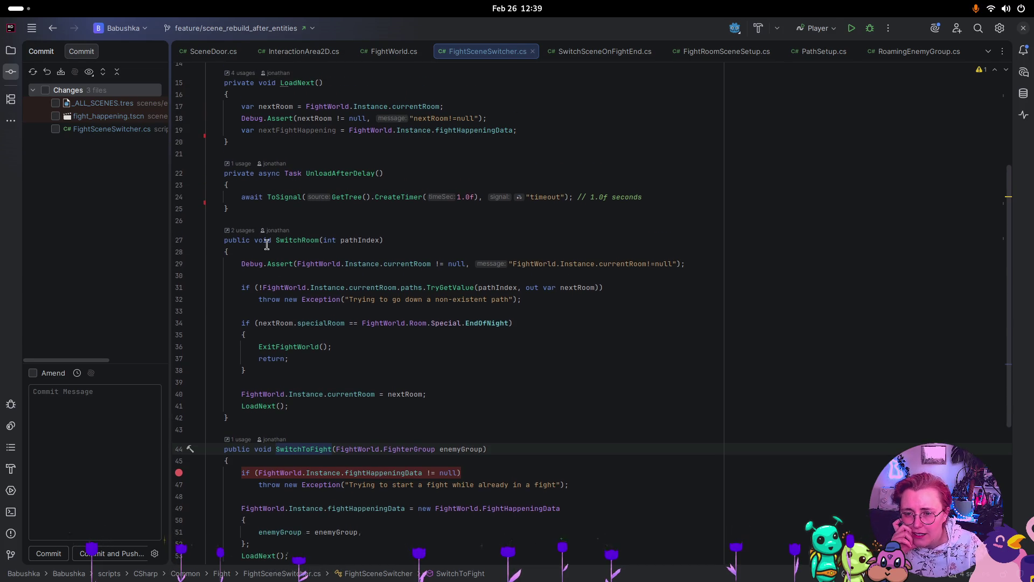
scroll(585, 278, "up", 3)
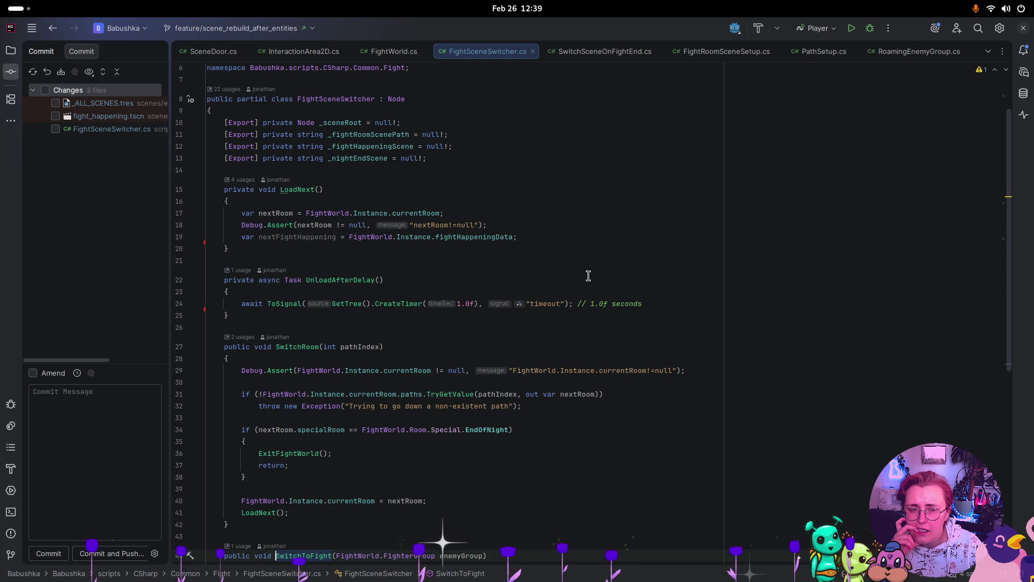
key("super")
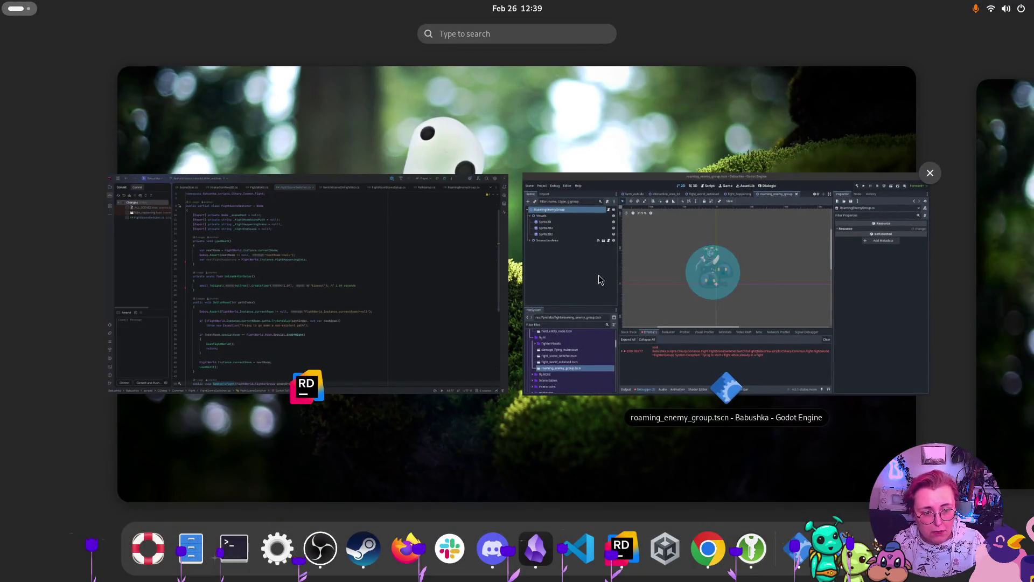
- Bring Godot forward and review the RoamingEnemyGroup root's signals in the Node tab, then its Inspector properties
left_click(744, 286)
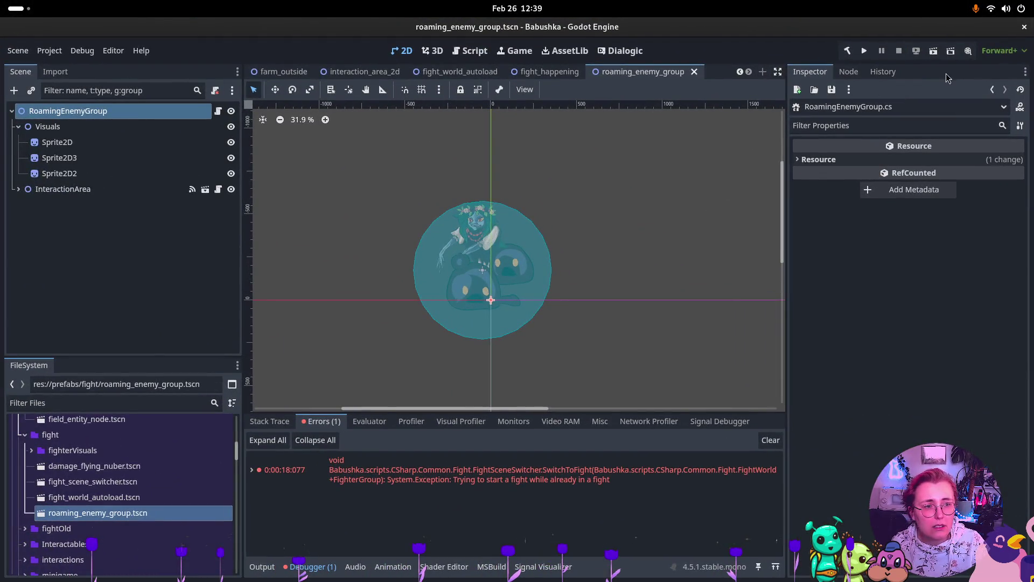
left_click(849, 72)
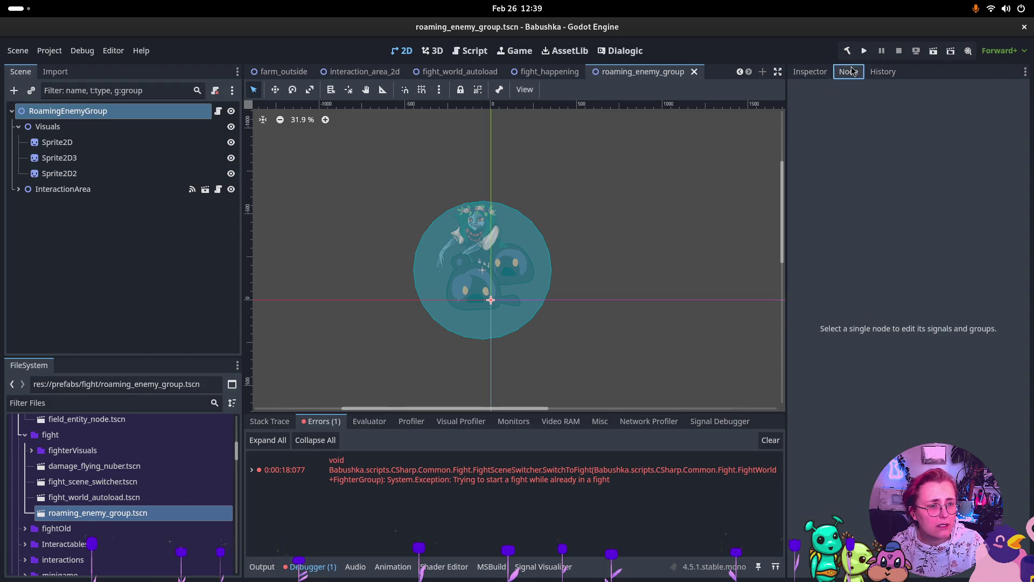
left_click(100, 111)
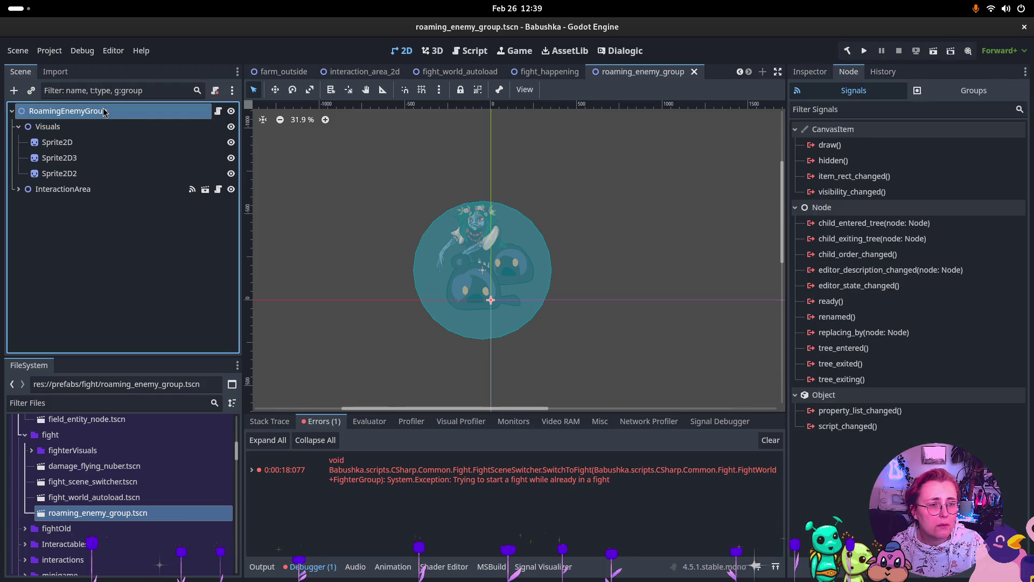
left_click(810, 71)
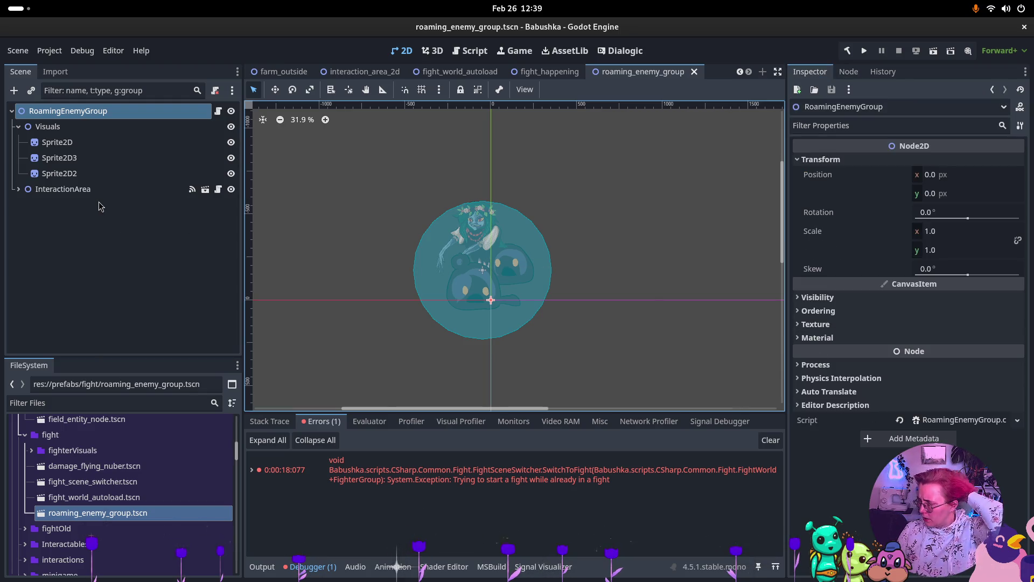
key("super")
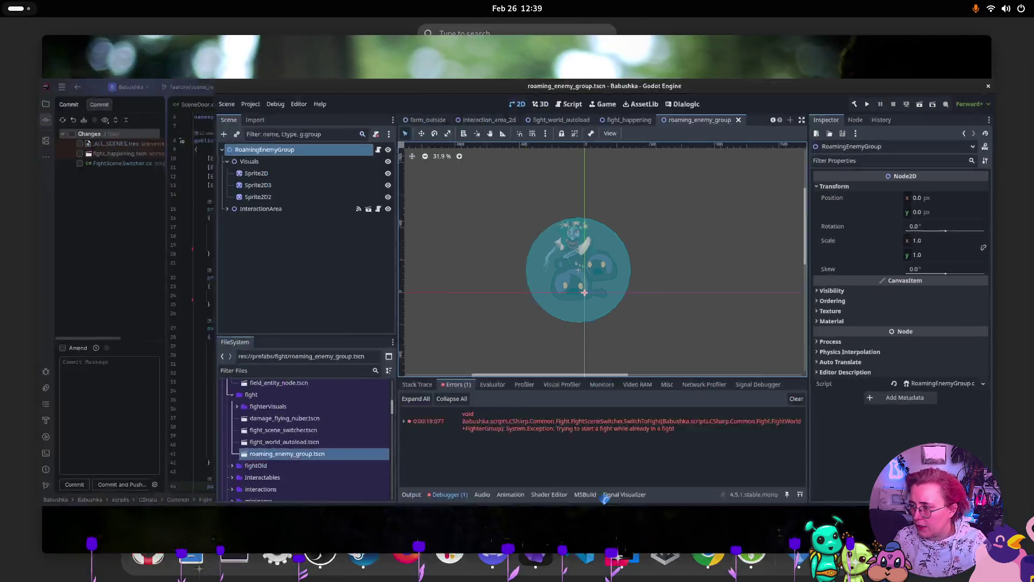
key("super")
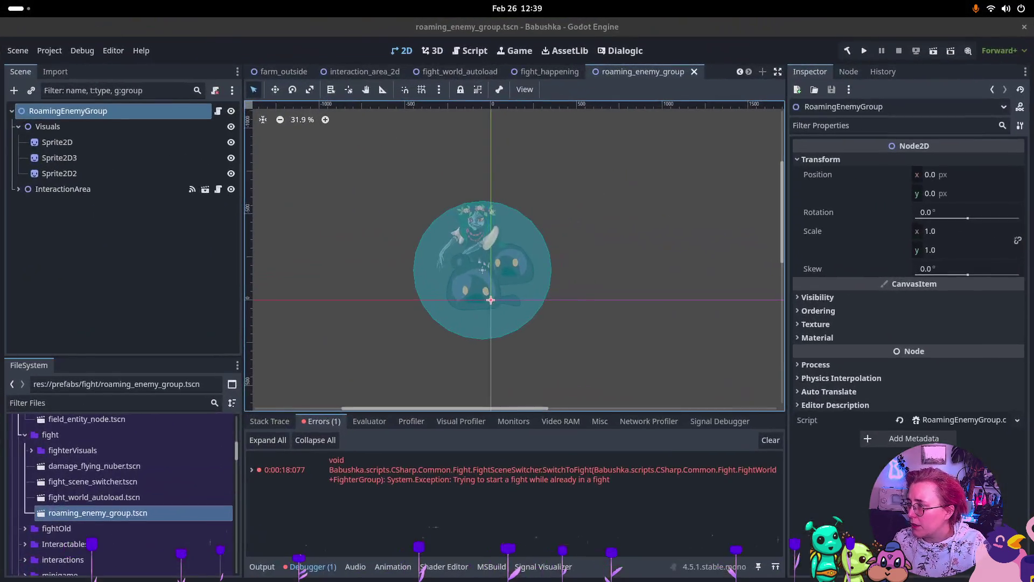
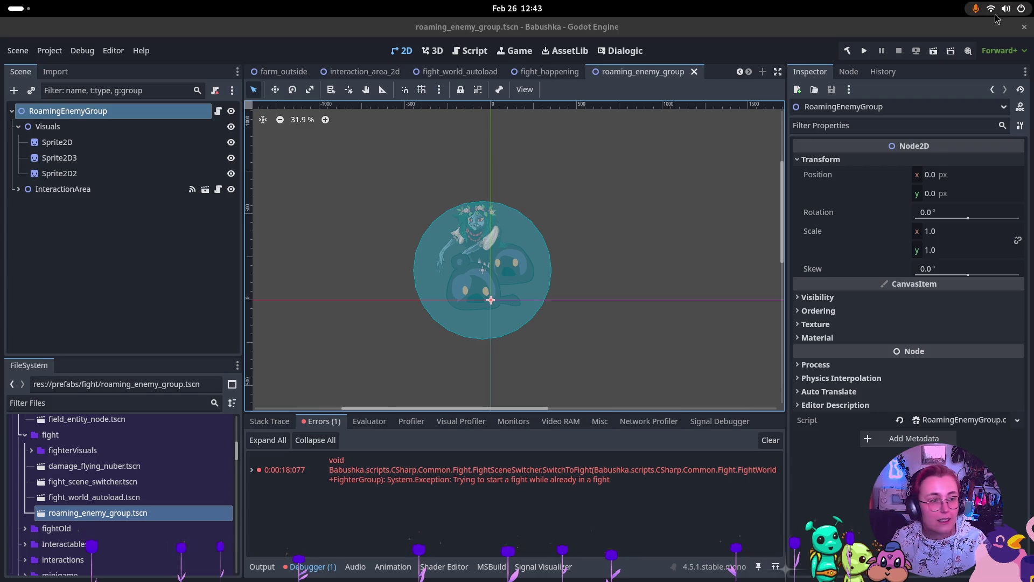
- Show the desktop window overview with Godot's roaming_enemy_group scene beside Rider
key("super")
key("super")
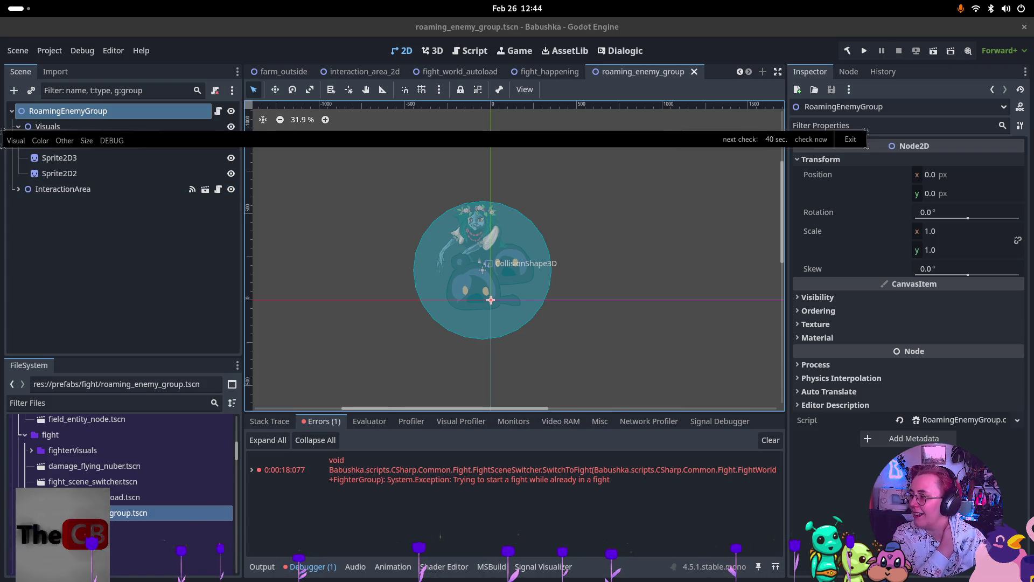
key("super")
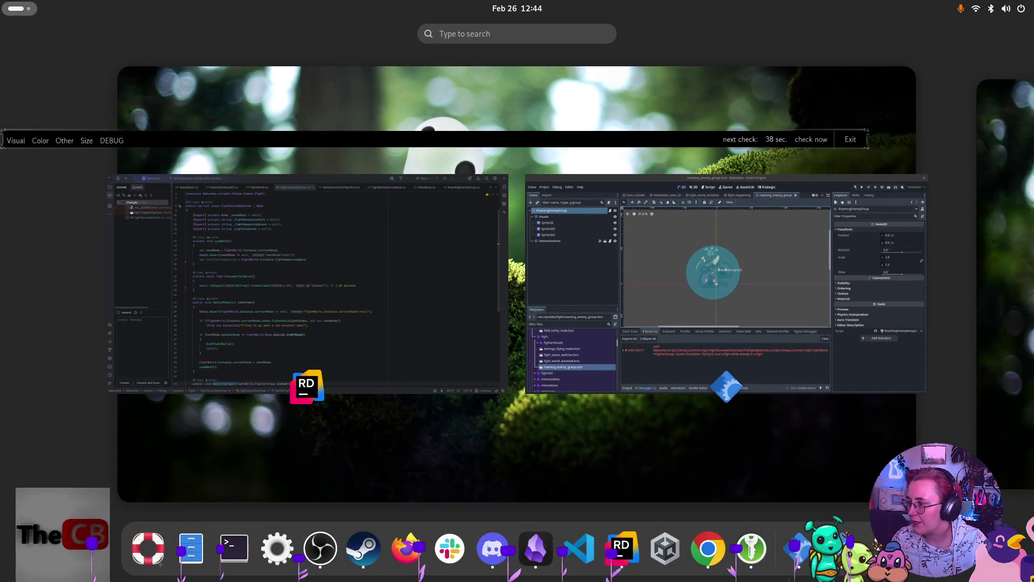
- Close the overview to get back to Godot's roaming_enemy_group scene
key("super")
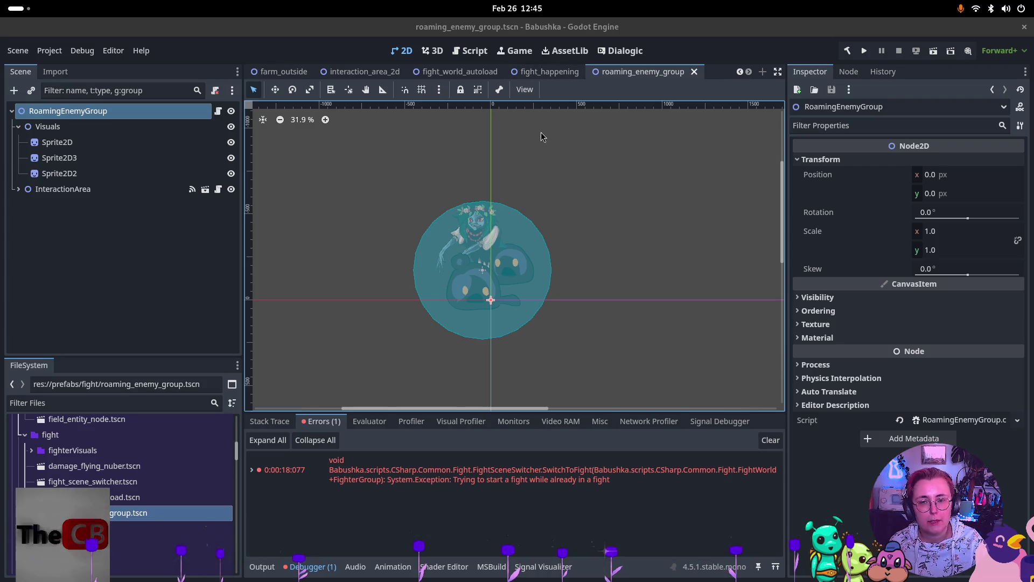
- Run Babushka, start a New Game, and walk the babushka right and up to the goblins
left_click(862, 52)
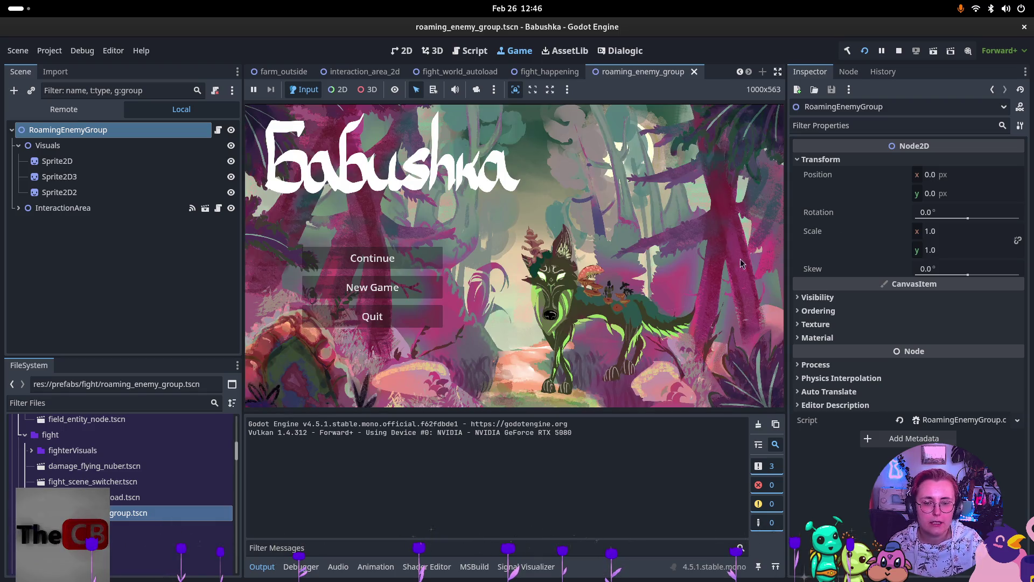
left_click(315, 285)
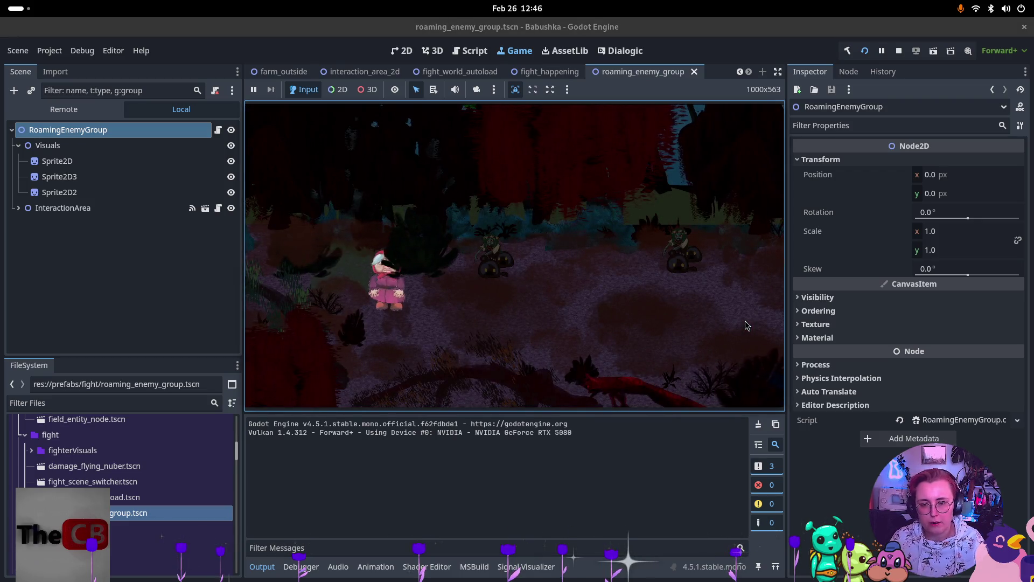
key("d")
key("w")
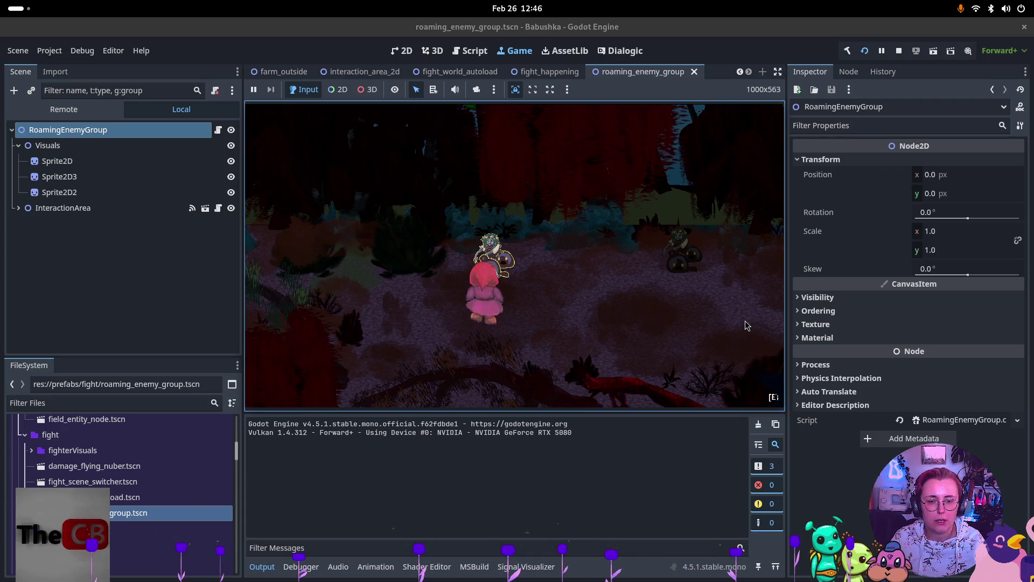
key("w")
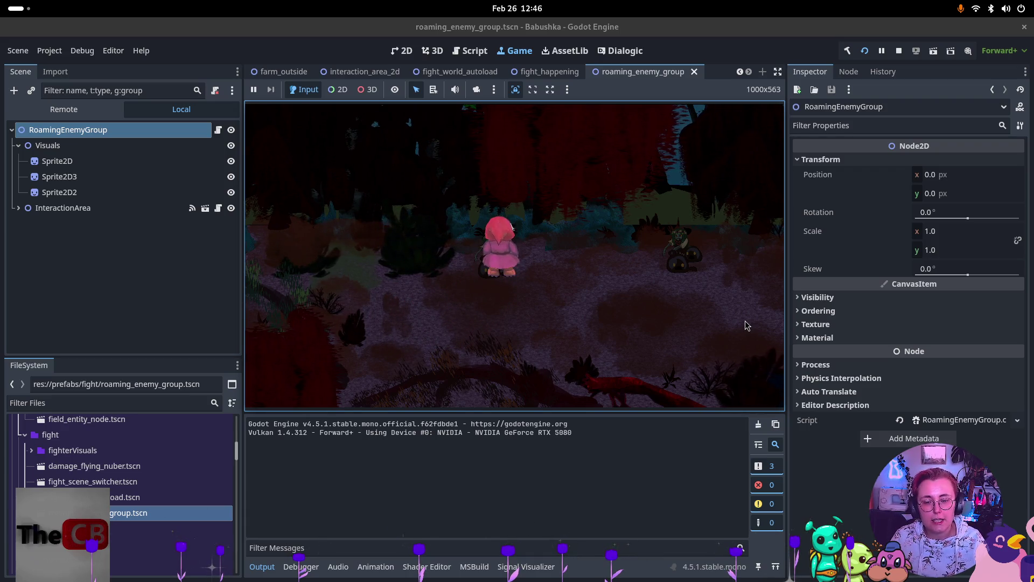
key("d")
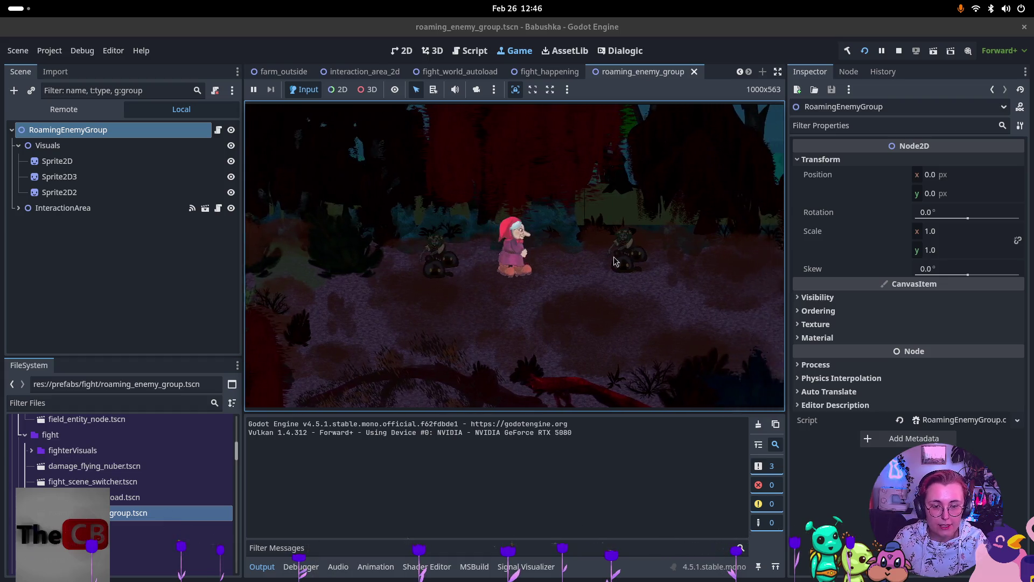
key("d")
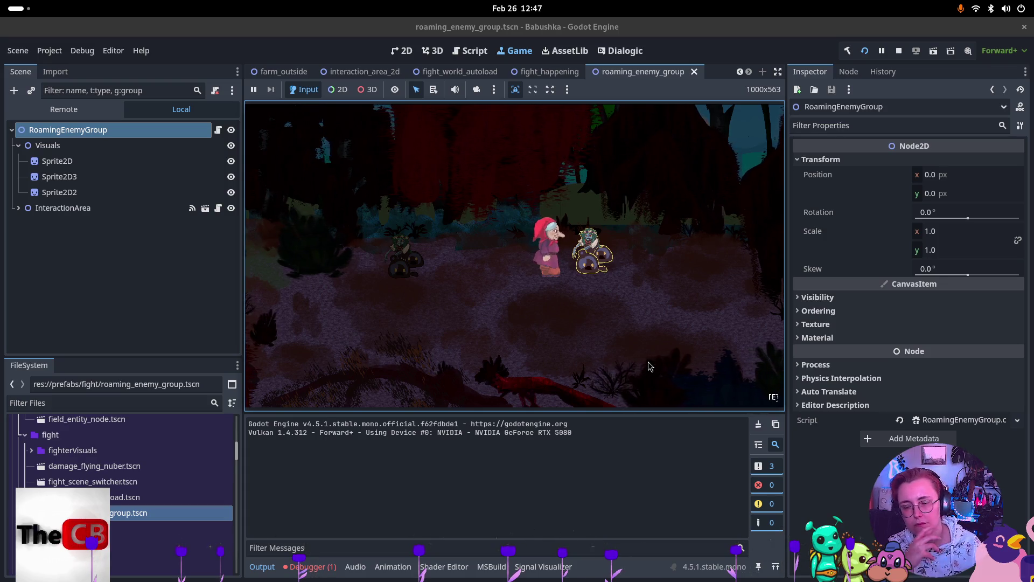
key("super")
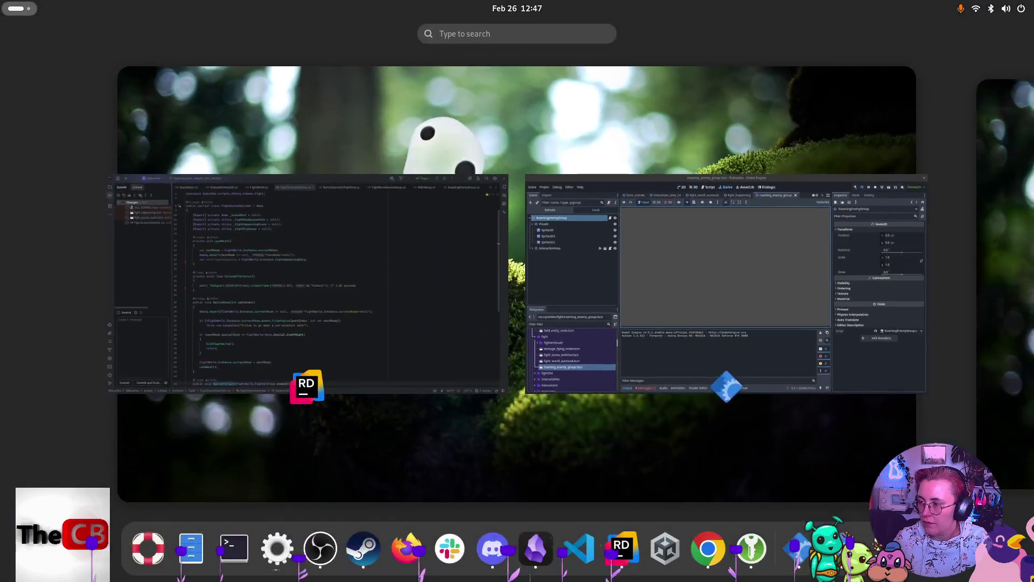
- Return to the running game, with the babushka standing beside the goblin group
key("super")
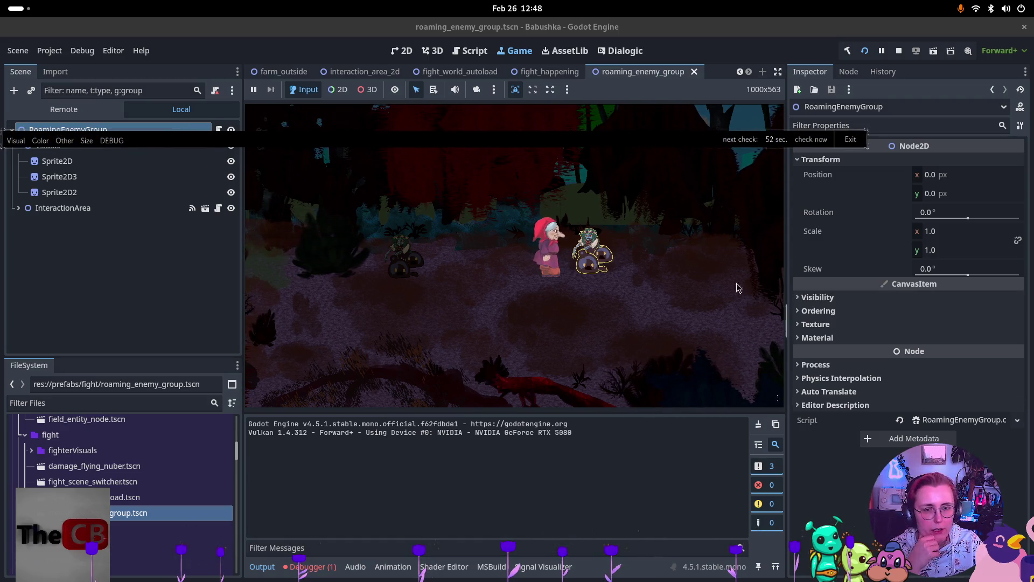
- Stop the playtest with F8, returning to the roaming_enemy_group scene
key("F8")
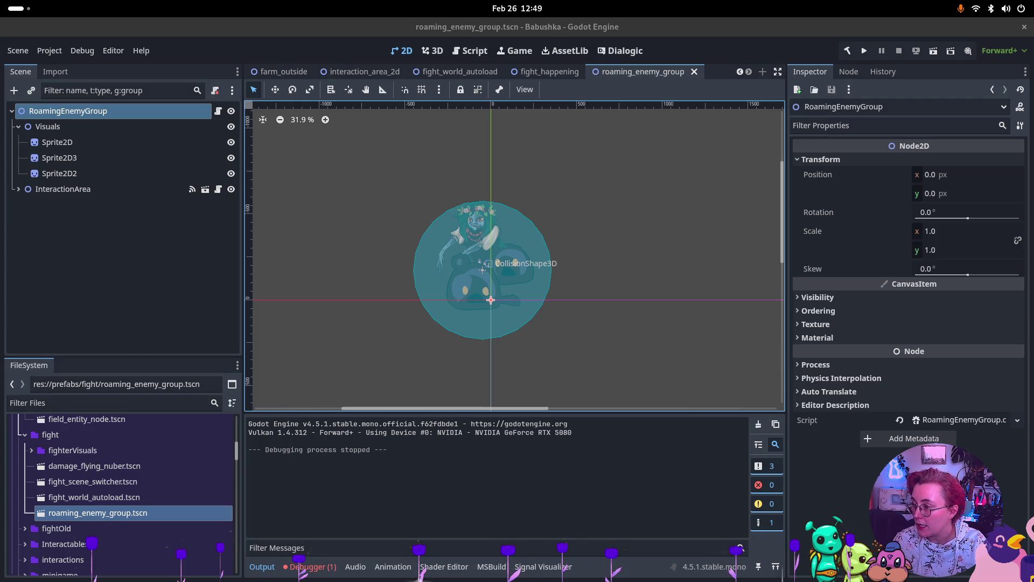
- Toggle the window overview, open and close quick settings, then reopen the overview
key("super")
key("super")
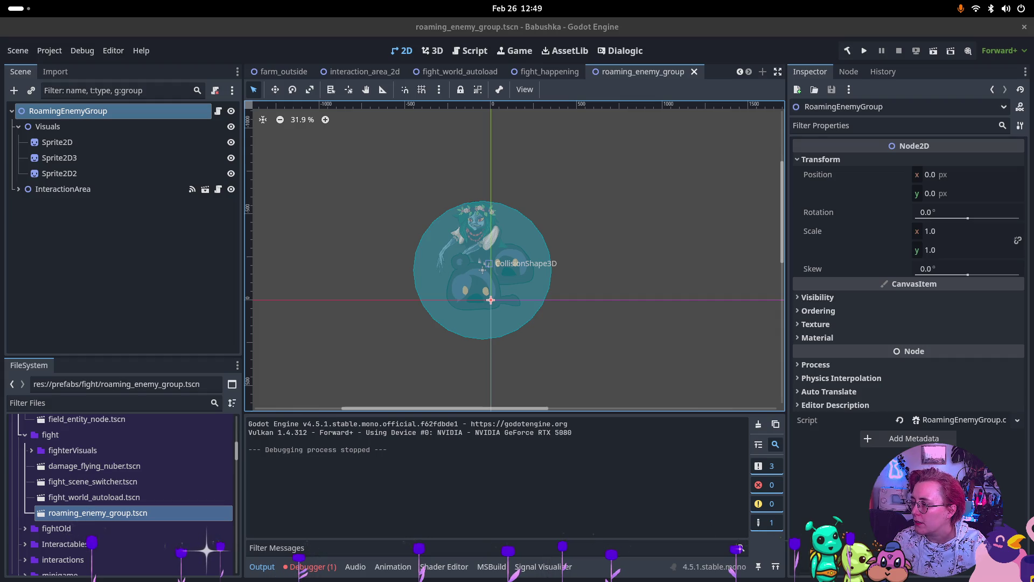
key("super")
key("super")
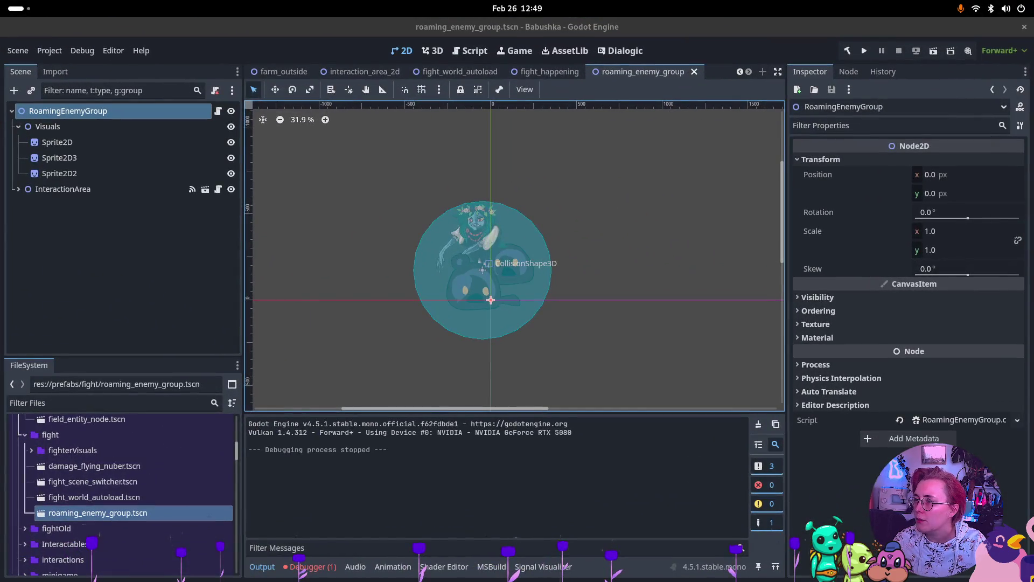
left_click(995, 9)
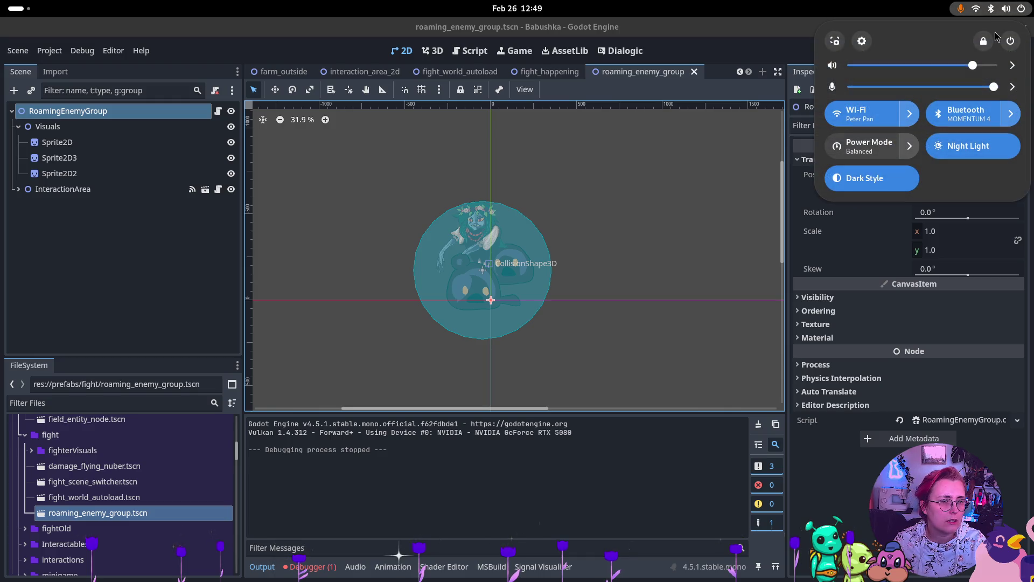
left_click(801, 5)
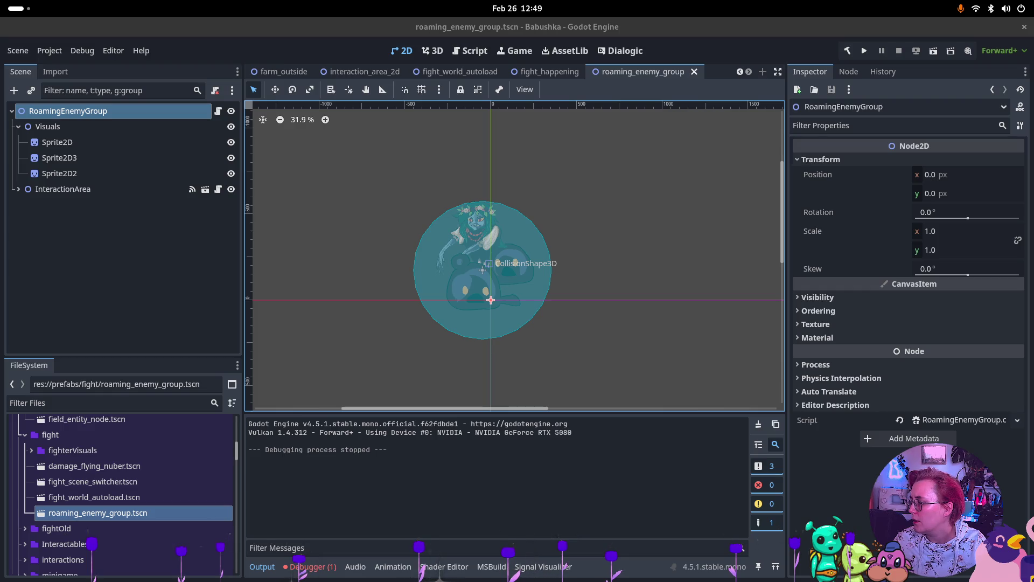
key("super")
key("super")
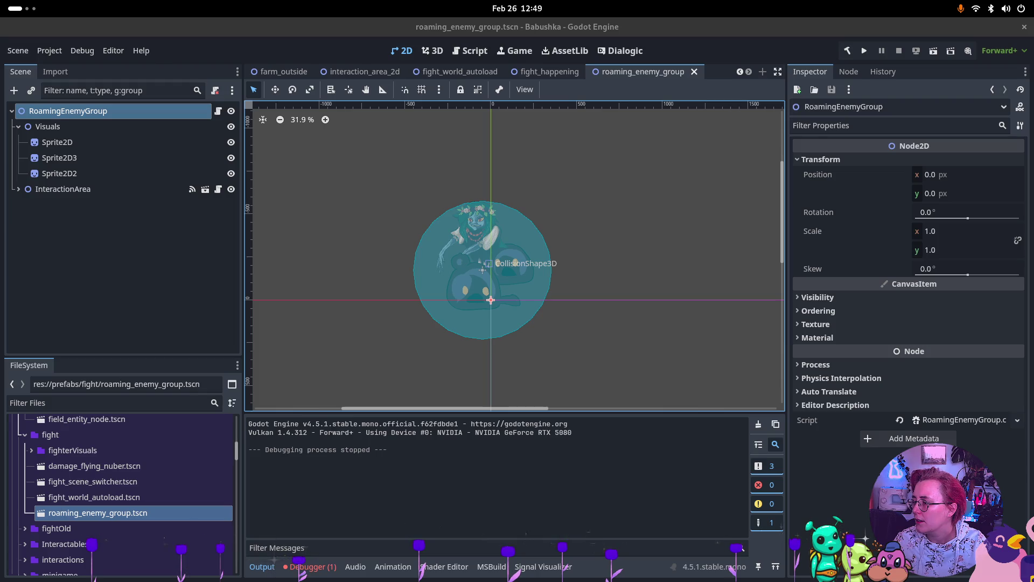
key("super")
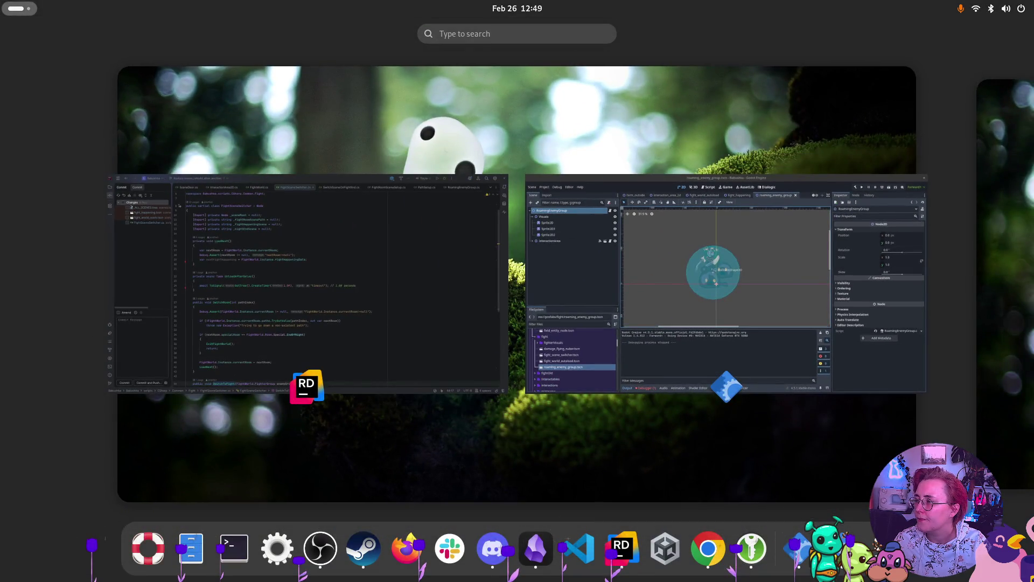
- Close the overview so Godot's roaming_enemy_group scene is in front again
key("super")
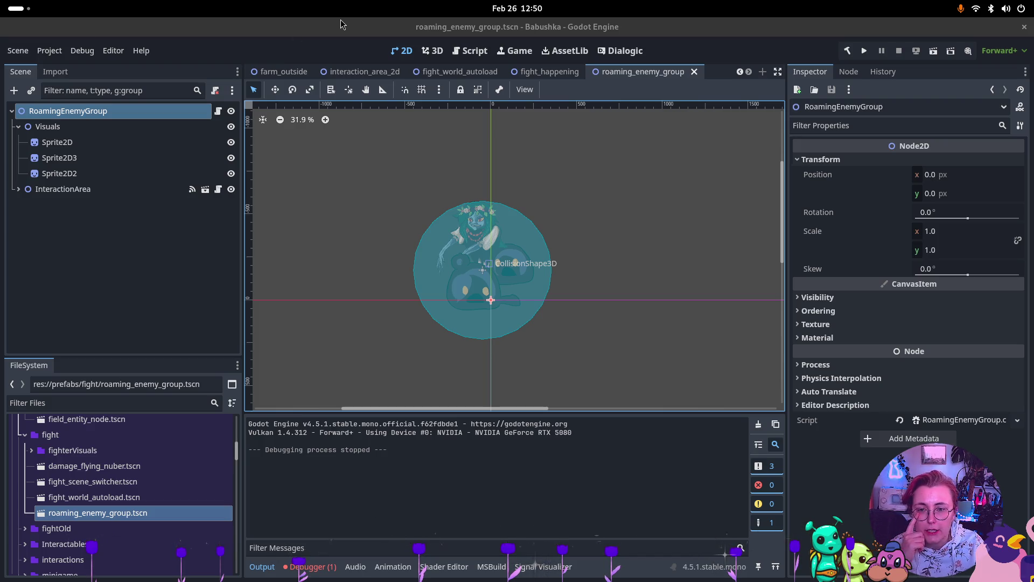
- Switch the editor to the indoor_bedroom scene tab
scroll(315, 71, "up", 3)
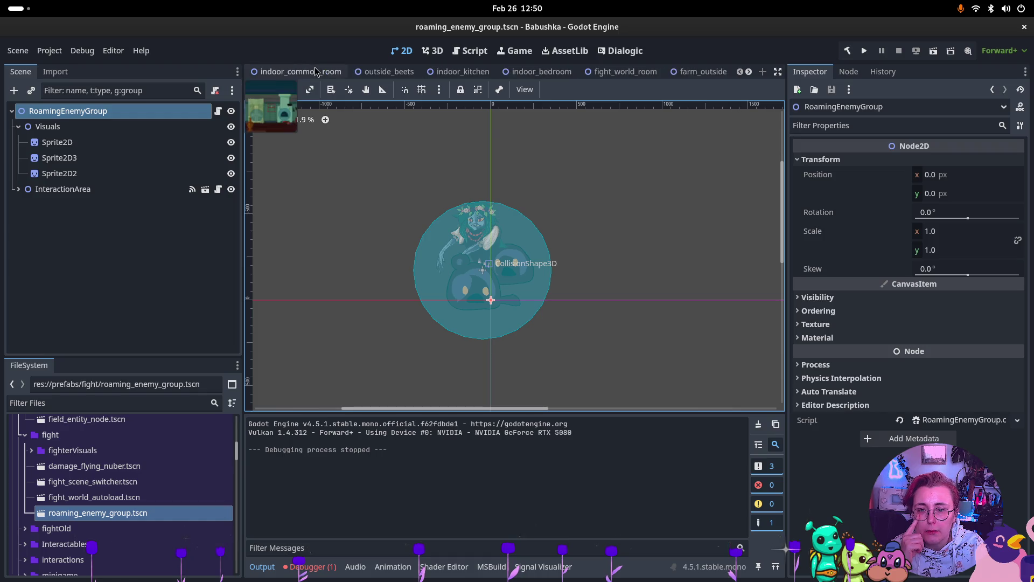
scroll(314, 67, "up", 2)
left_click(515, 72)
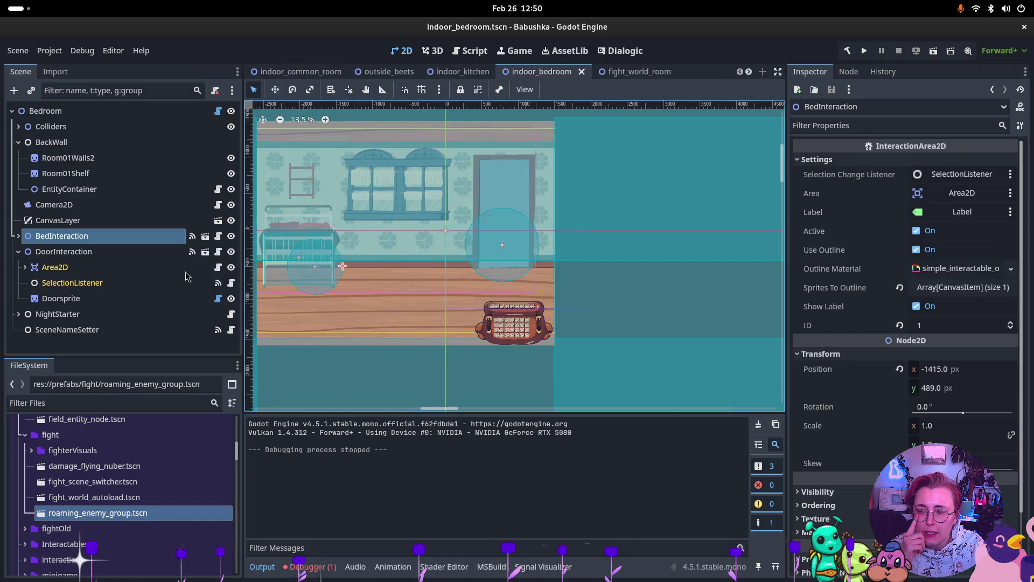
- List BedInteraction's signals, inspect its UseByVesna connection, then select the nested Bedsprite node
left_click(845, 73)
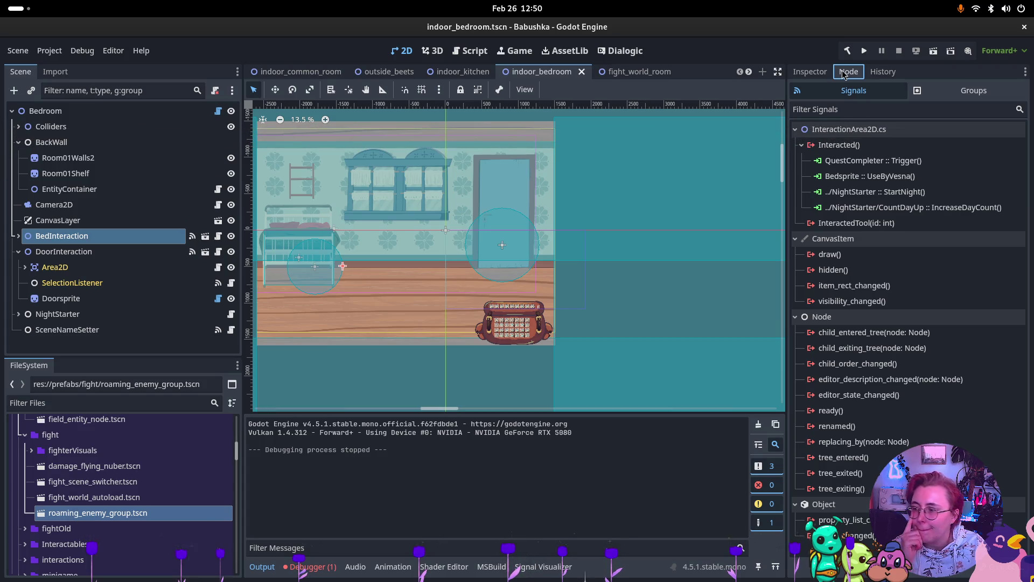
left_click(897, 177)
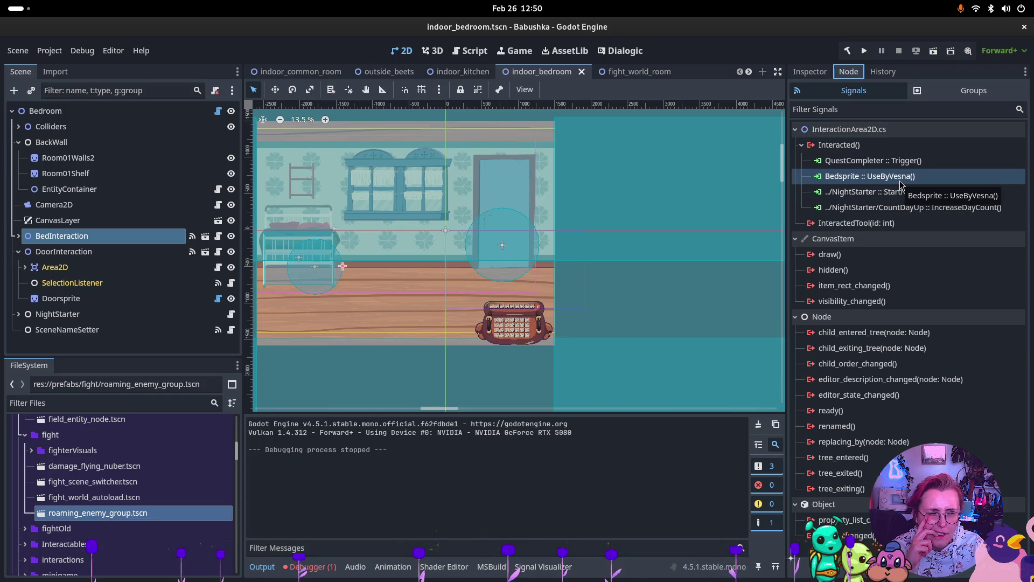
left_click(18, 236)
left_click(54, 298)
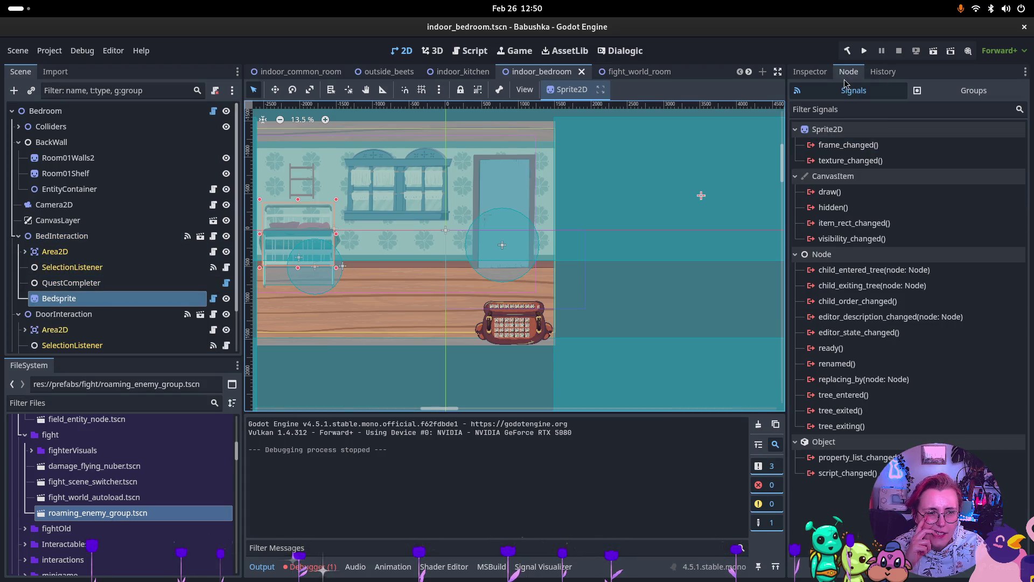
- Change Bedsprite's door Other Scene Name from fight_world_room to indoor_common_room
left_click(827, 72)
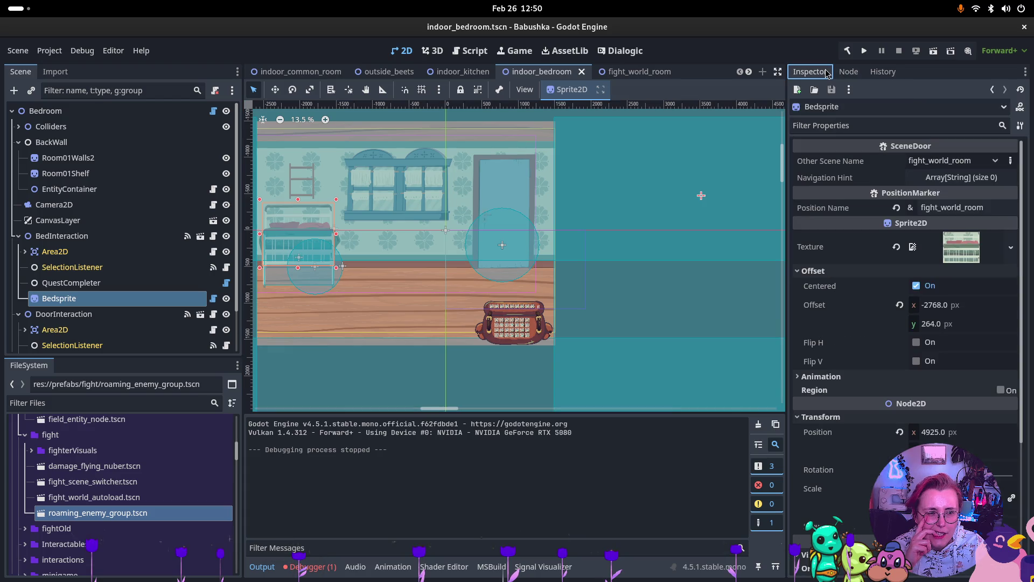
left_click(1010, 161)
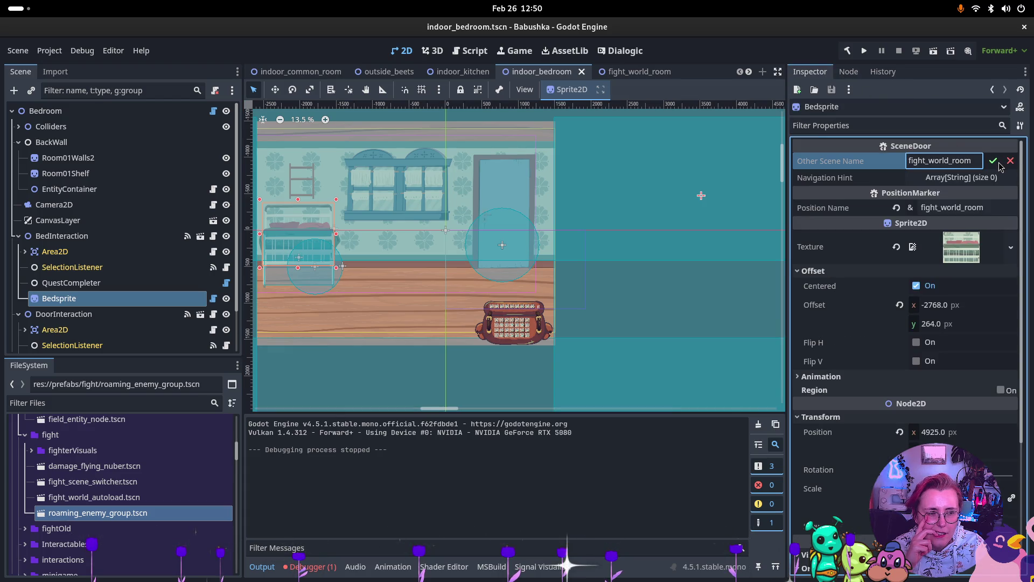
left_click(889, 182)
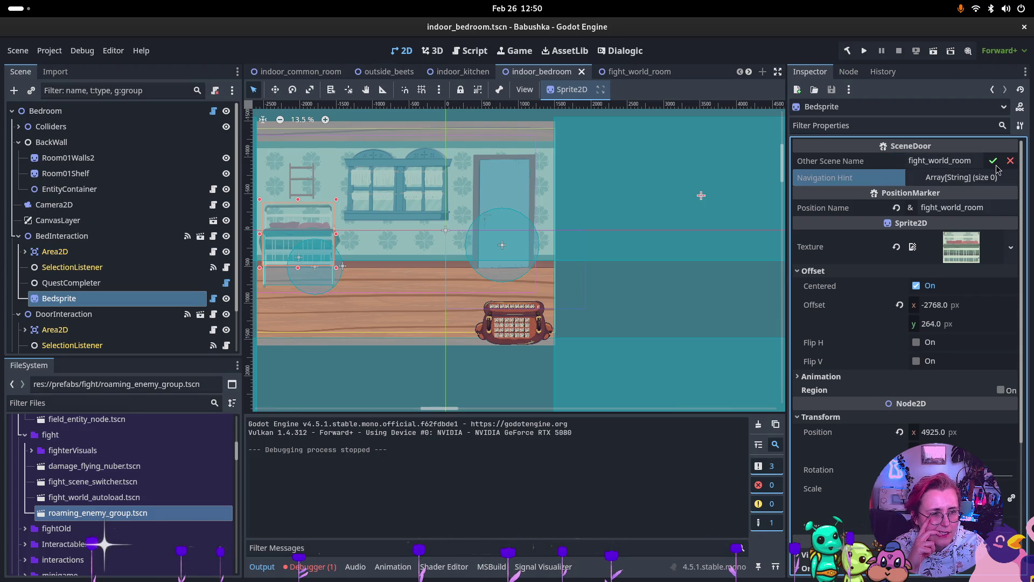
left_click(961, 163)
left_click(991, 163)
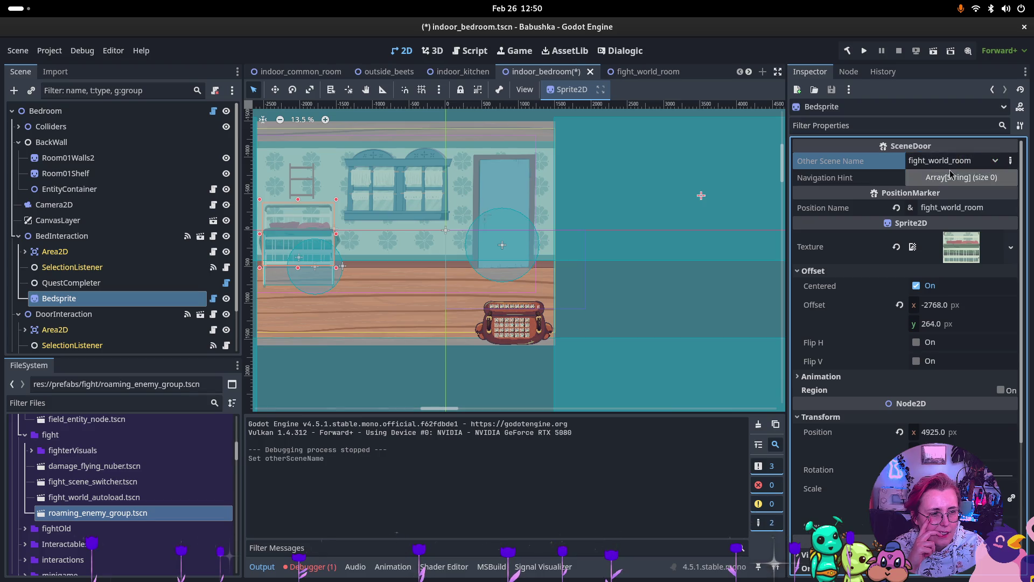
left_click(995, 161)
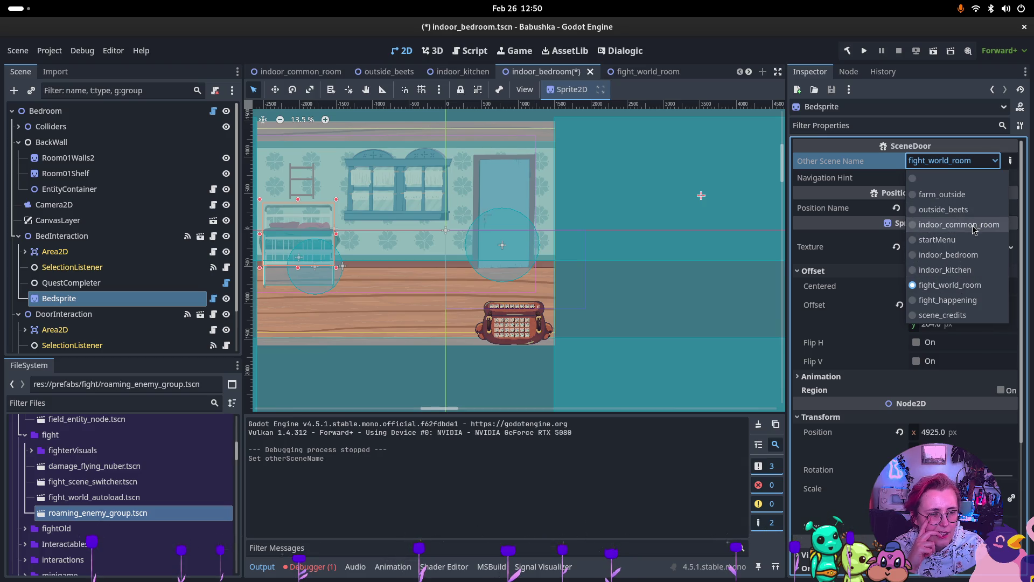
left_click(948, 225)
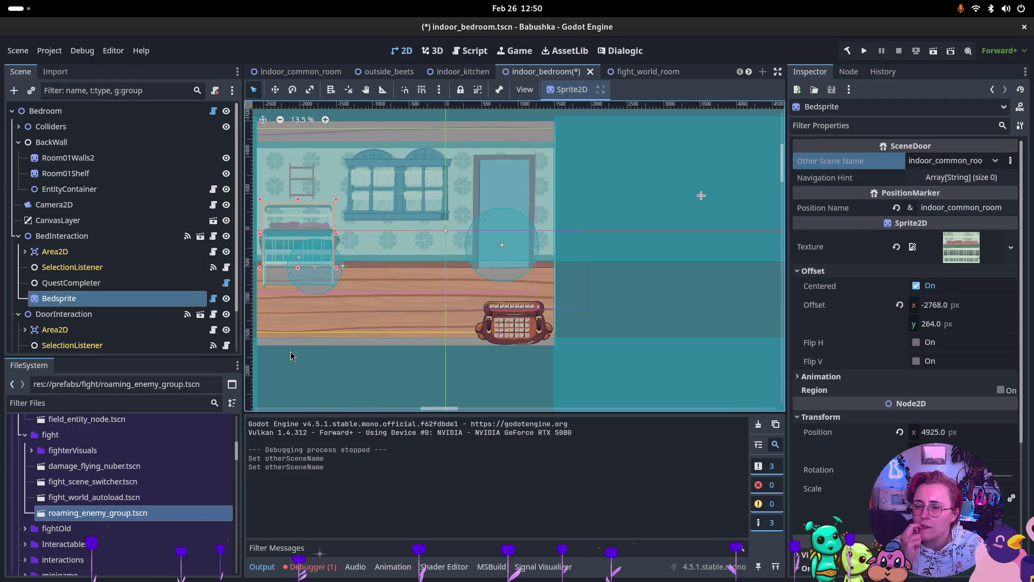
left_click(850, 72)
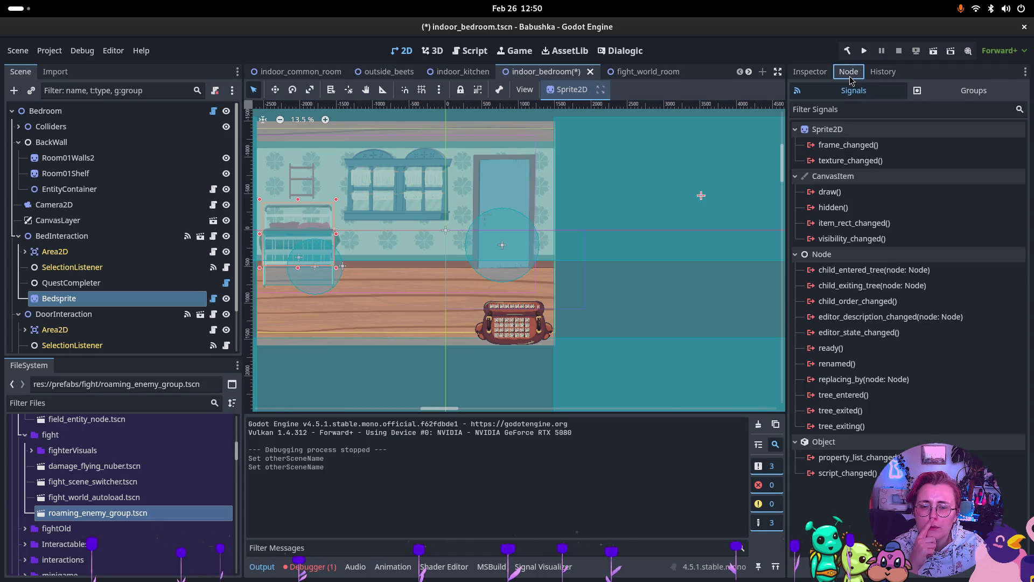
- Set the Bedsprite's SceneDoor Other Scene Name to indoor_bedroom in the Inspector
left_click(810, 73)
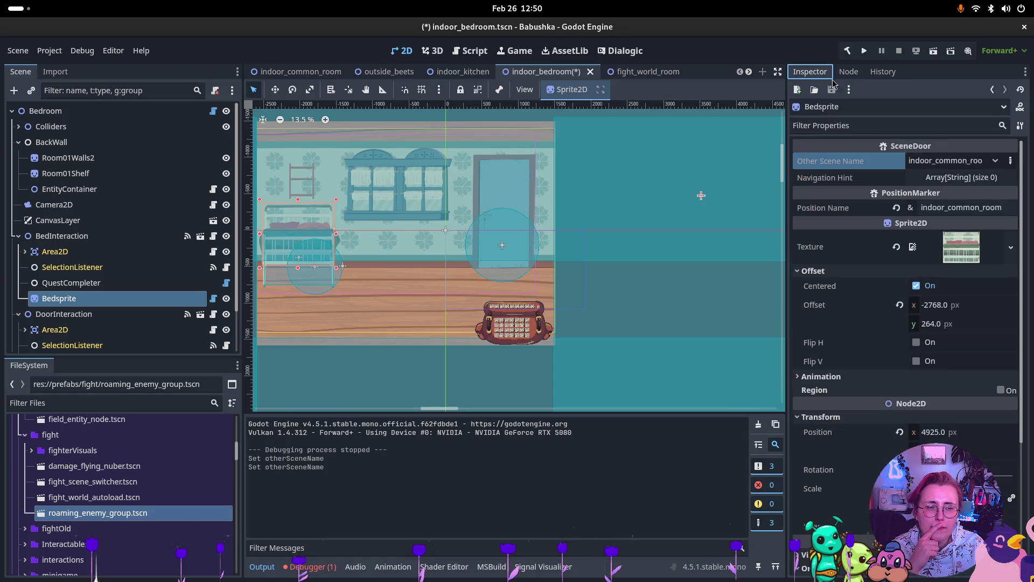
left_click(965, 167)
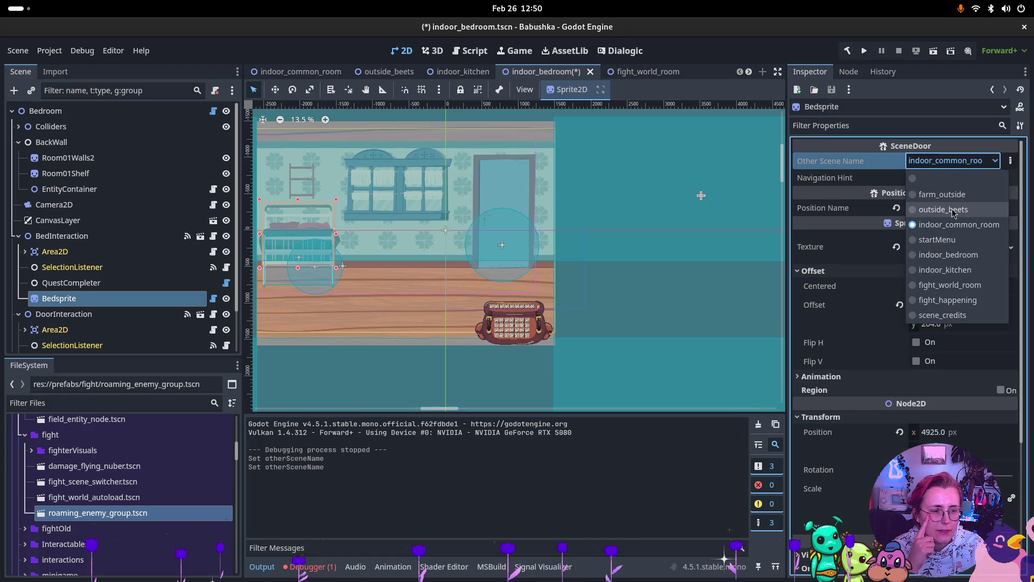
left_click(948, 254)
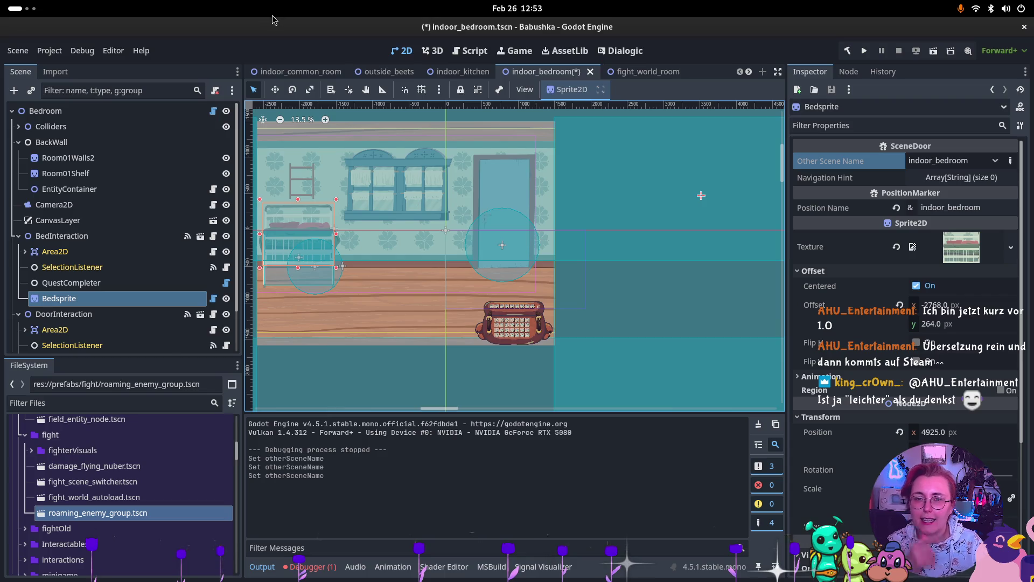
- Save the bedroom scene, then run the farm_outside scene with F6
key("ctrl+s")
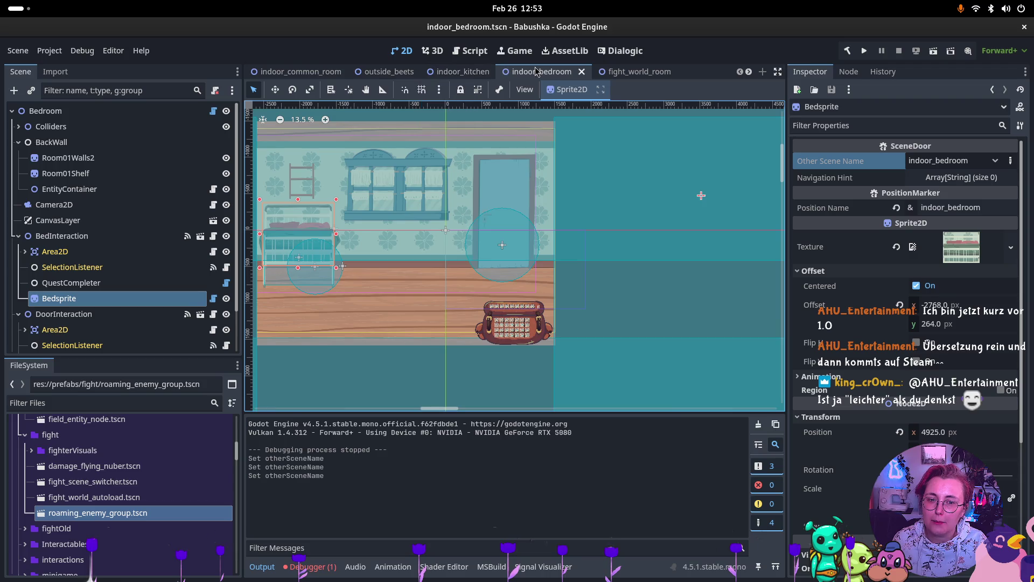
scroll(485, 72, "down", 4)
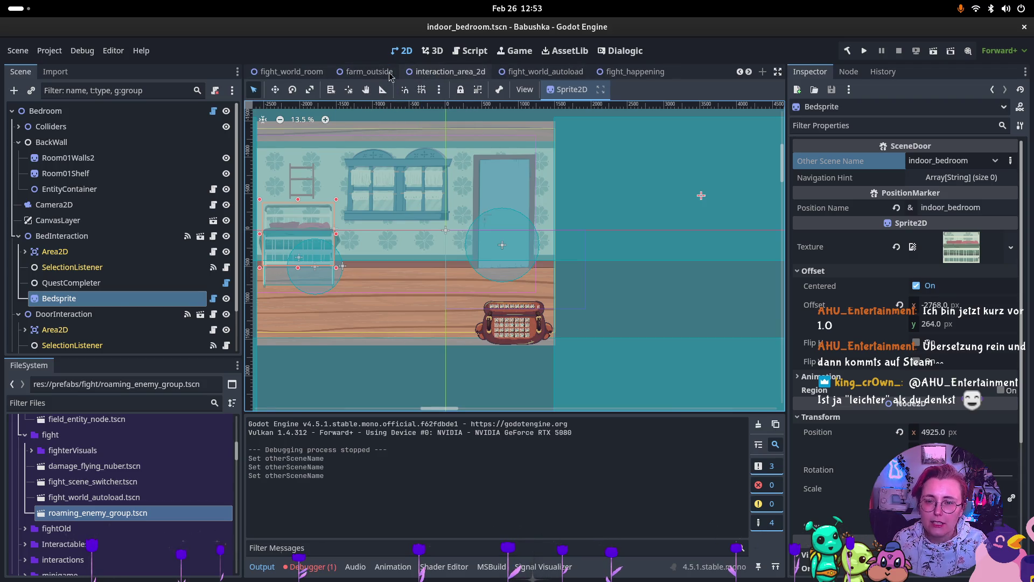
left_click(391, 76)
key("F6")
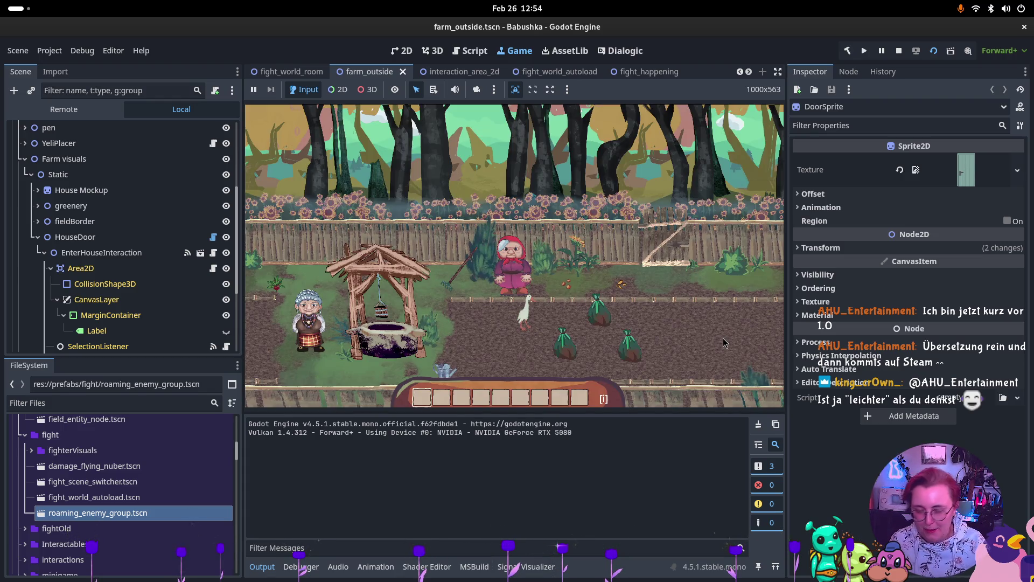
- Walk the grandma around the garden collecting items, then through the garden gate
left_click(557, 304)
key("a")
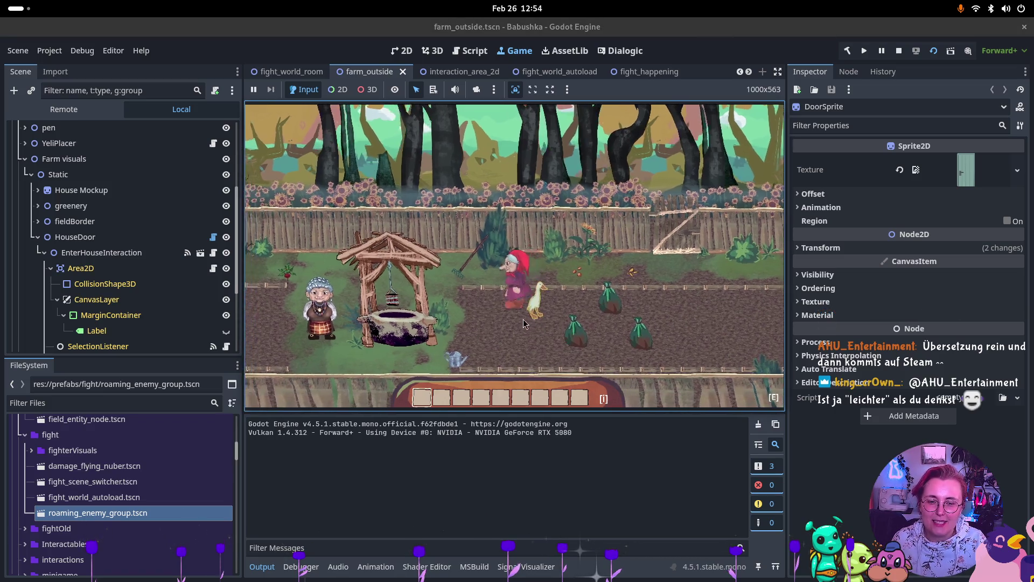
key("d")
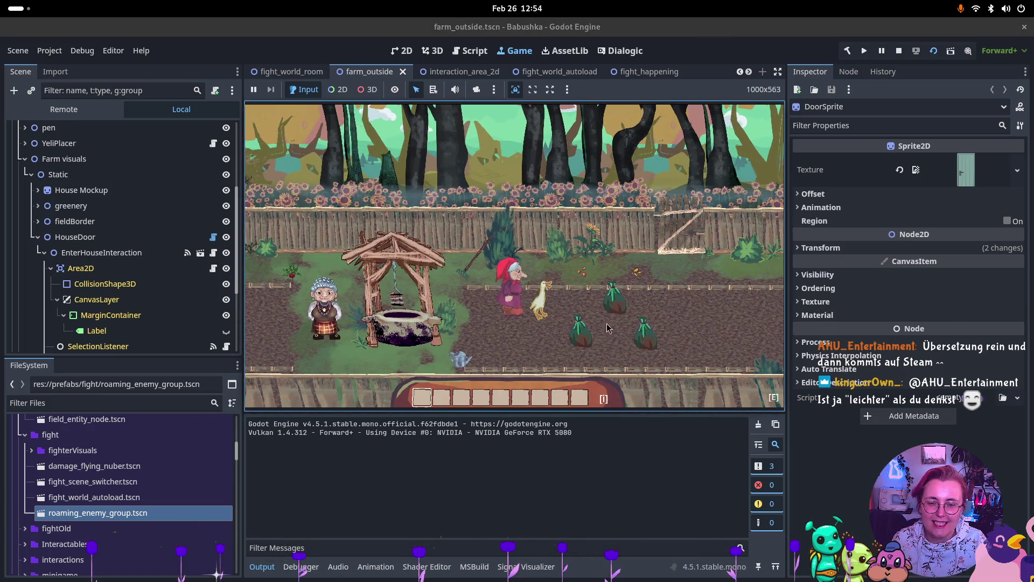
key("s")
key("w")
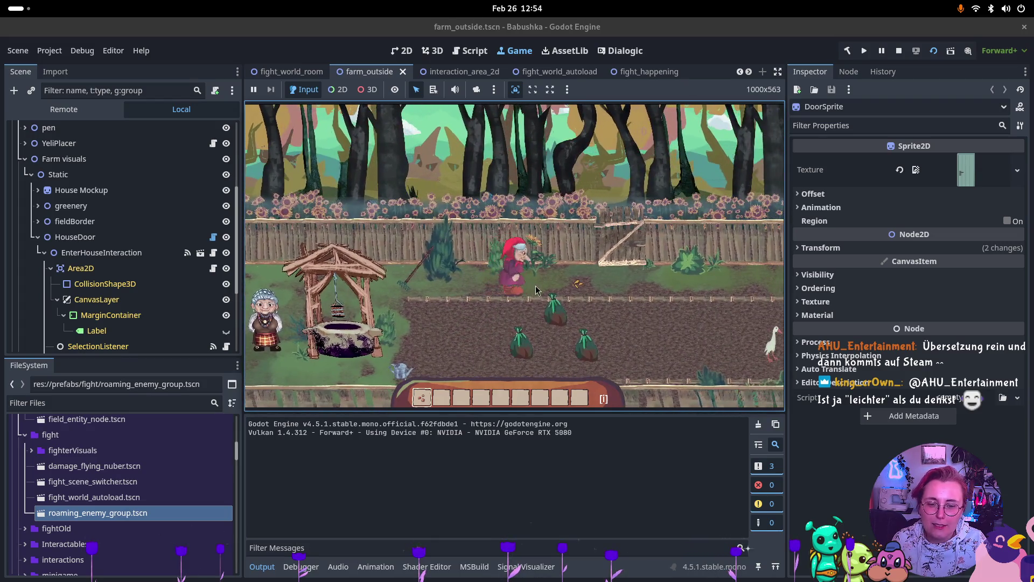
key("d")
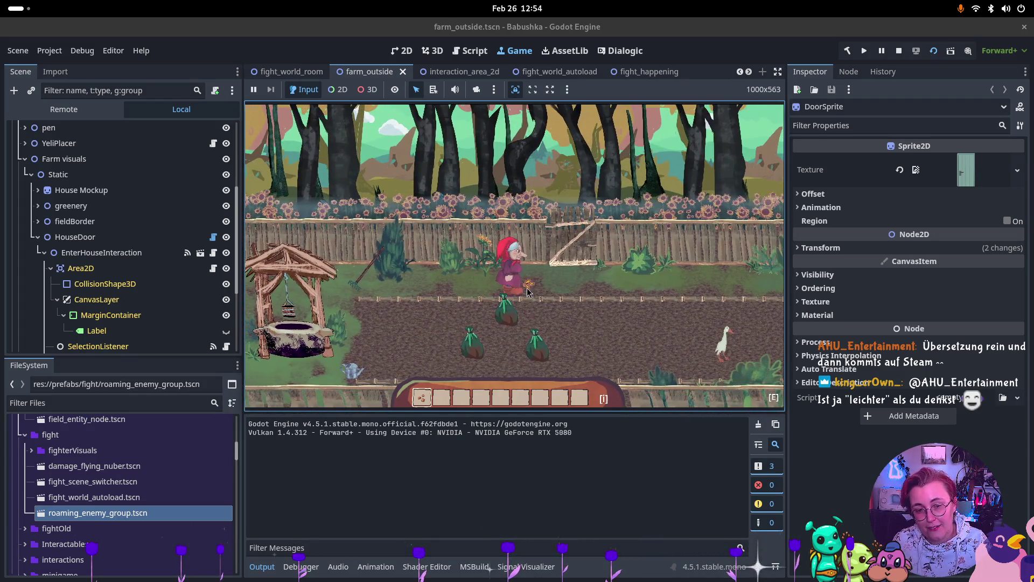
key("w")
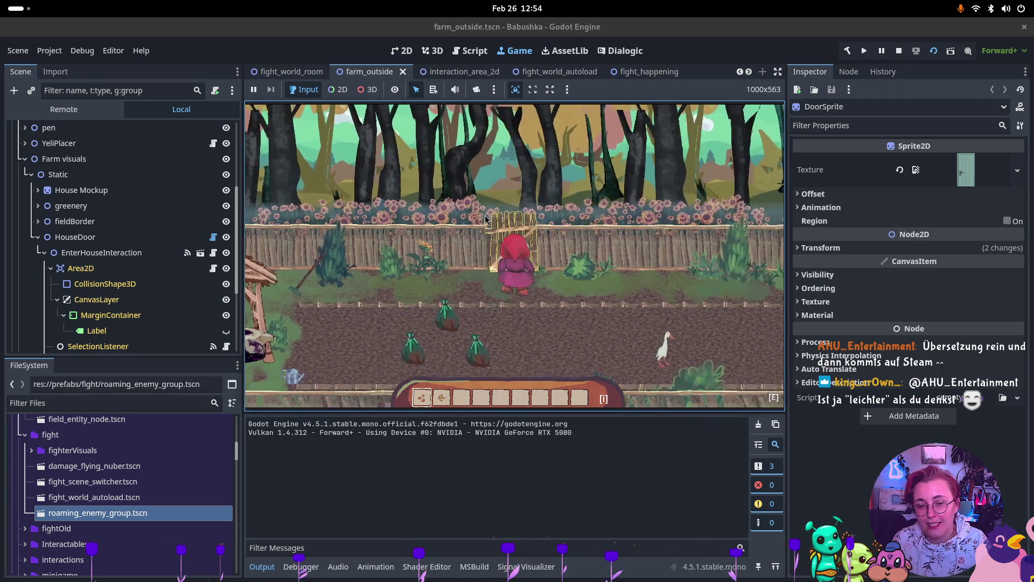
key("e")
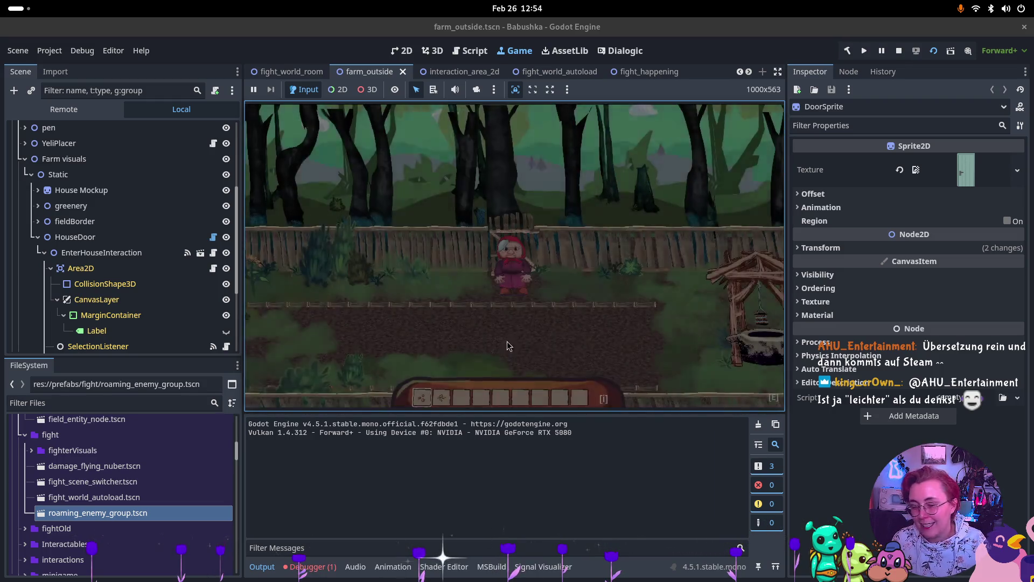
- Walk the grandma past the well and along the fence, then through the fence gate
key("d")
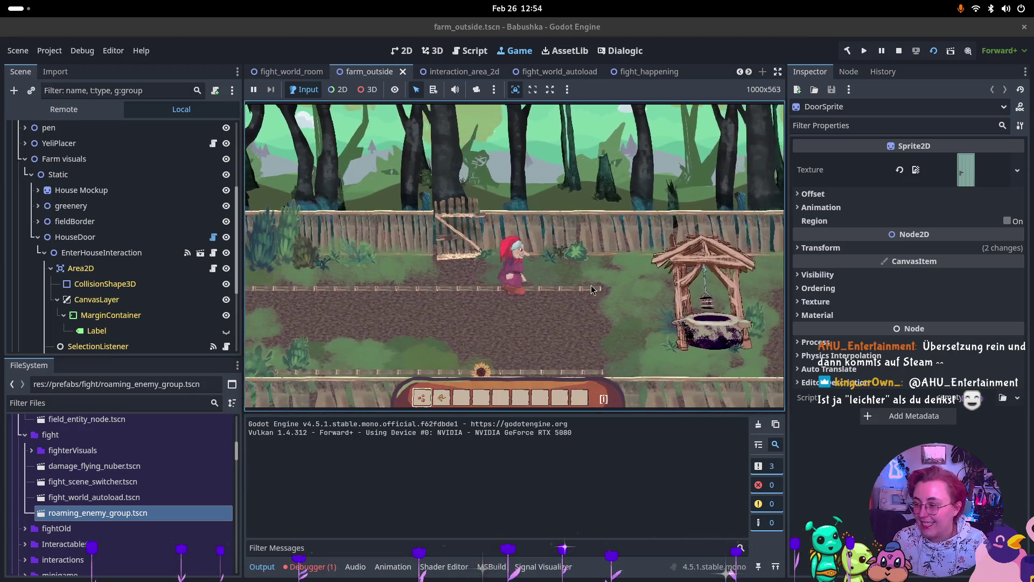
key("d")
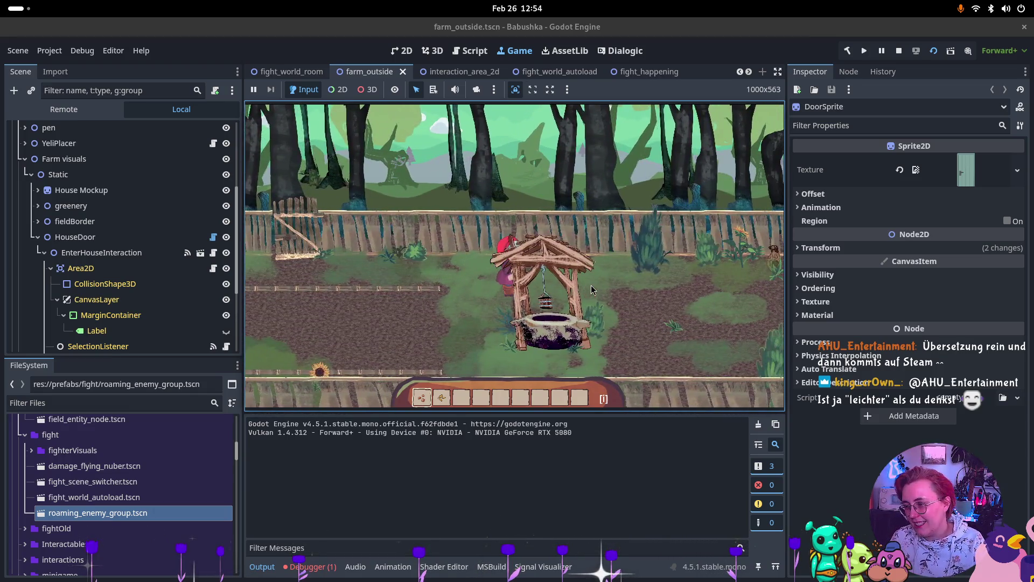
key("d")
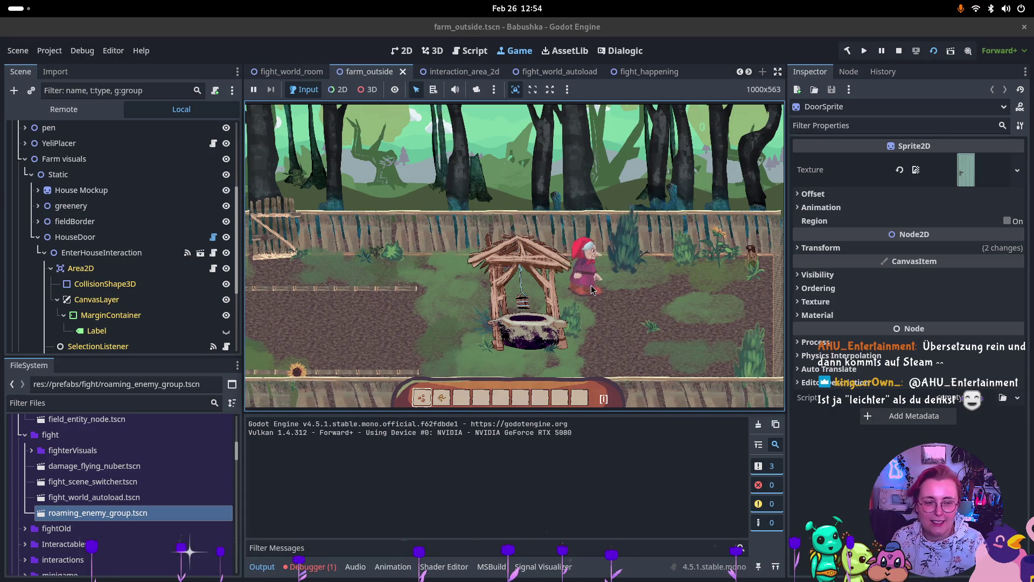
key("d")
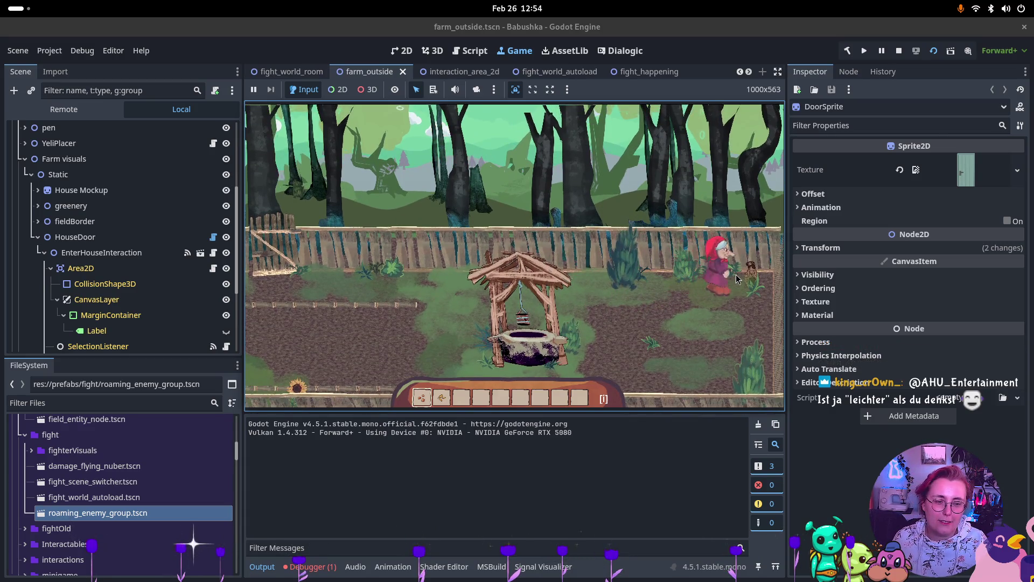
key("a")
key("s")
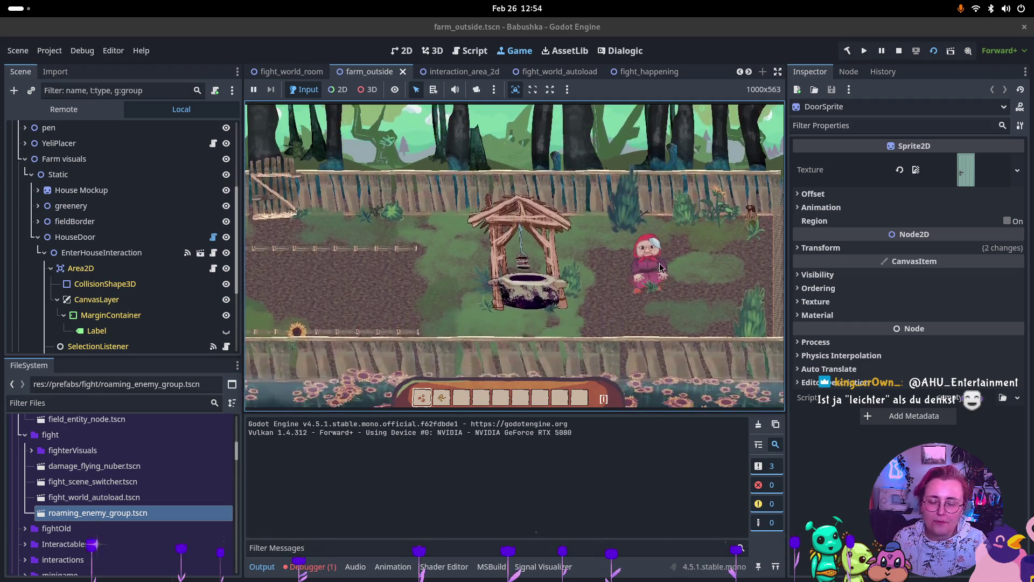
key("a")
key("s")
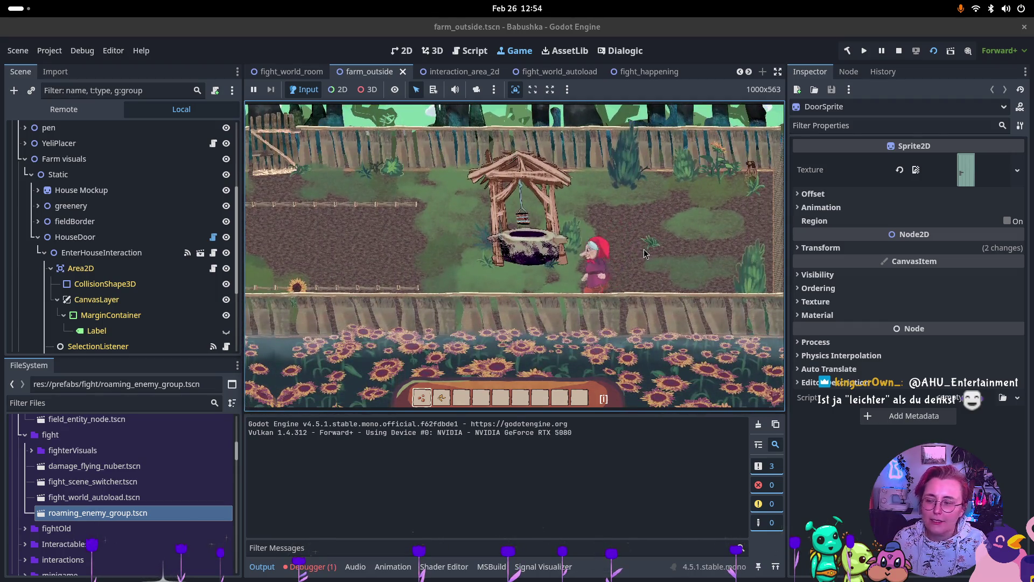
key("a")
key("w")
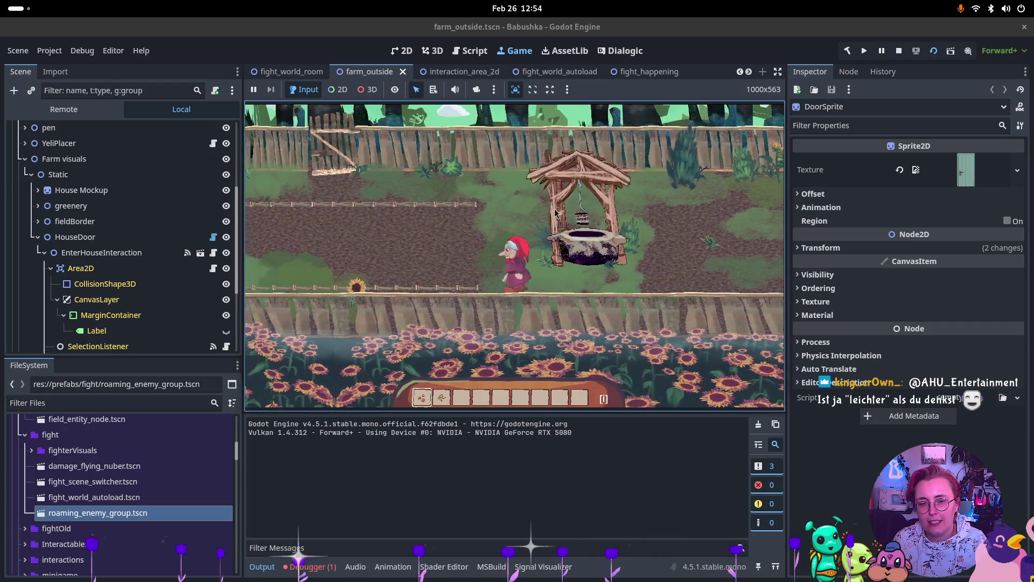
key("a")
key("w")
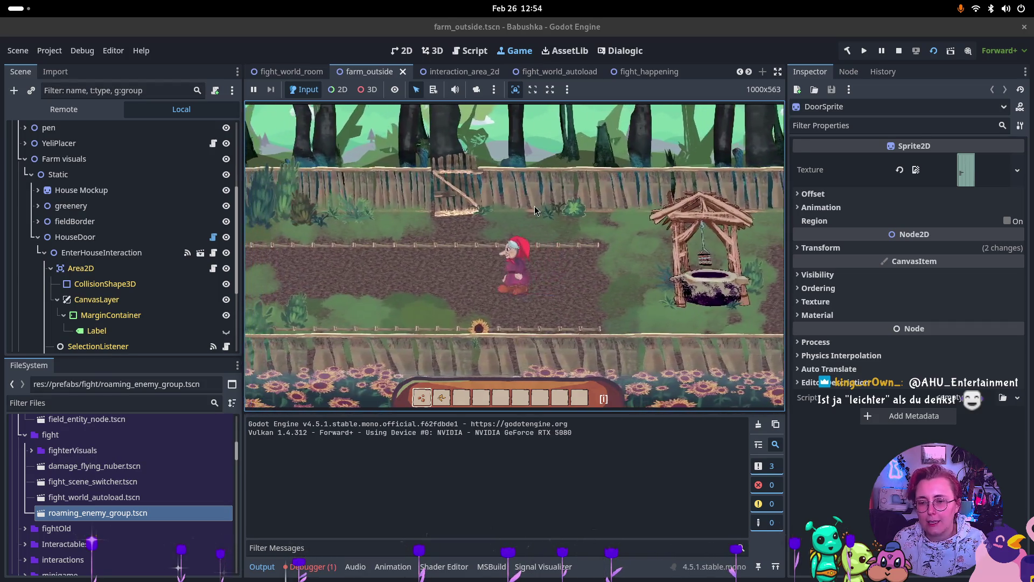
key("w")
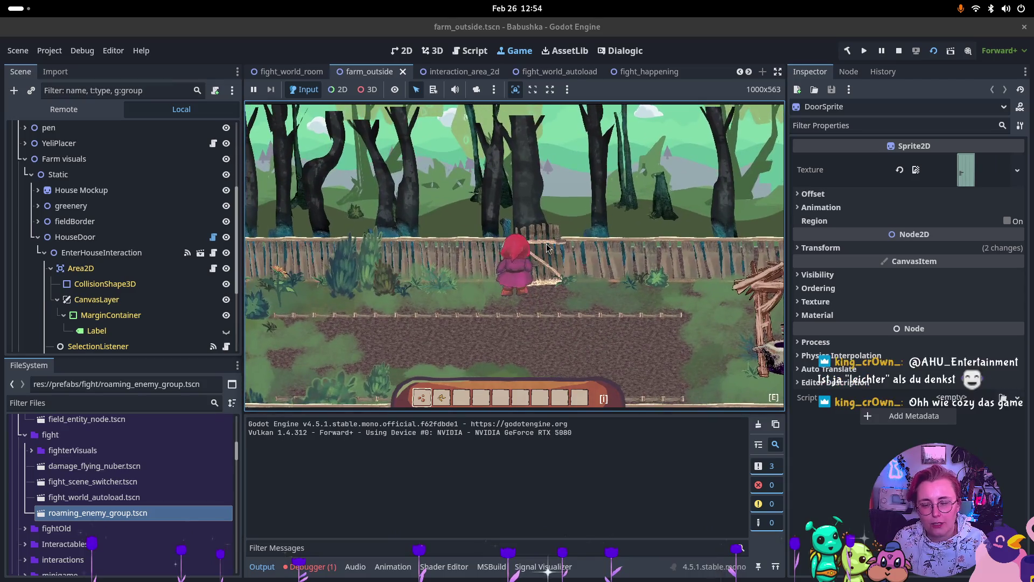
key("w")
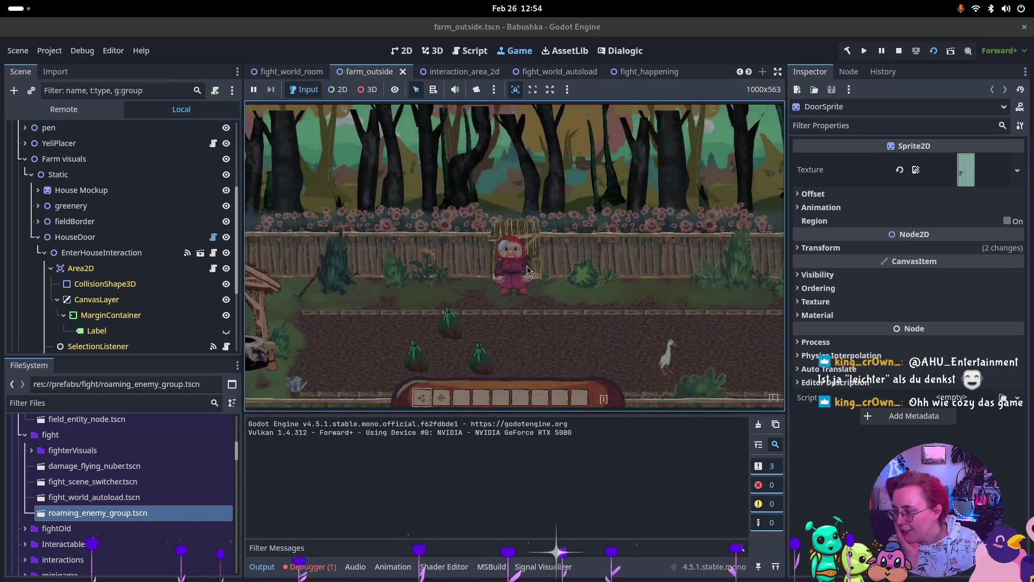
- Walk the grandma back toward the watering can and pick up the small plant
key("s")
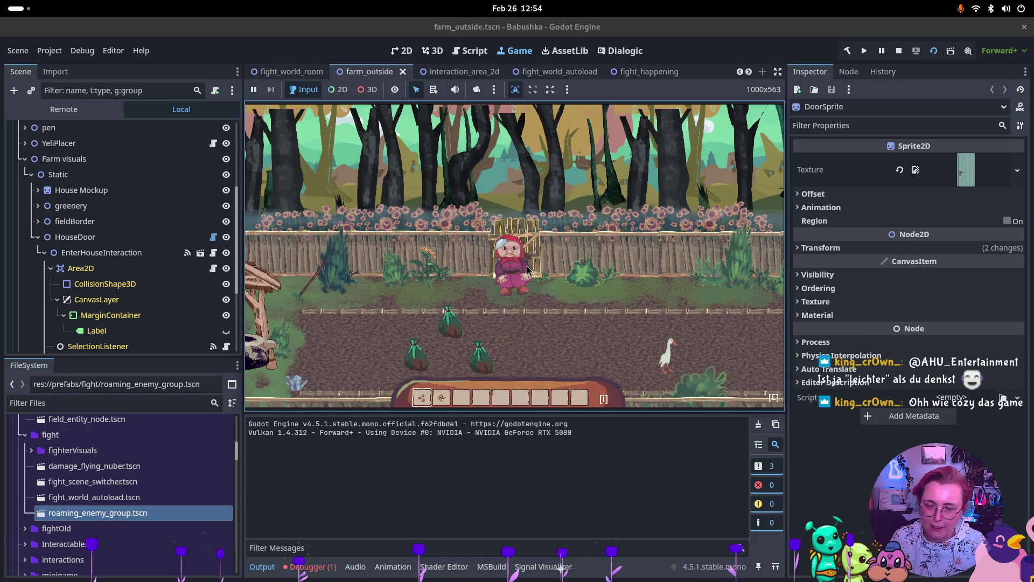
key("a")
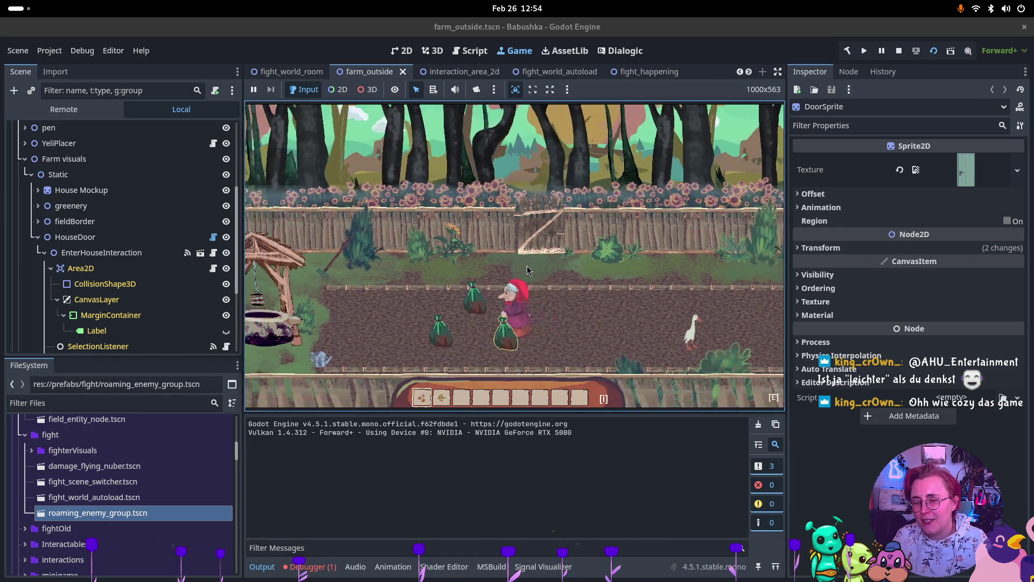
key("a")
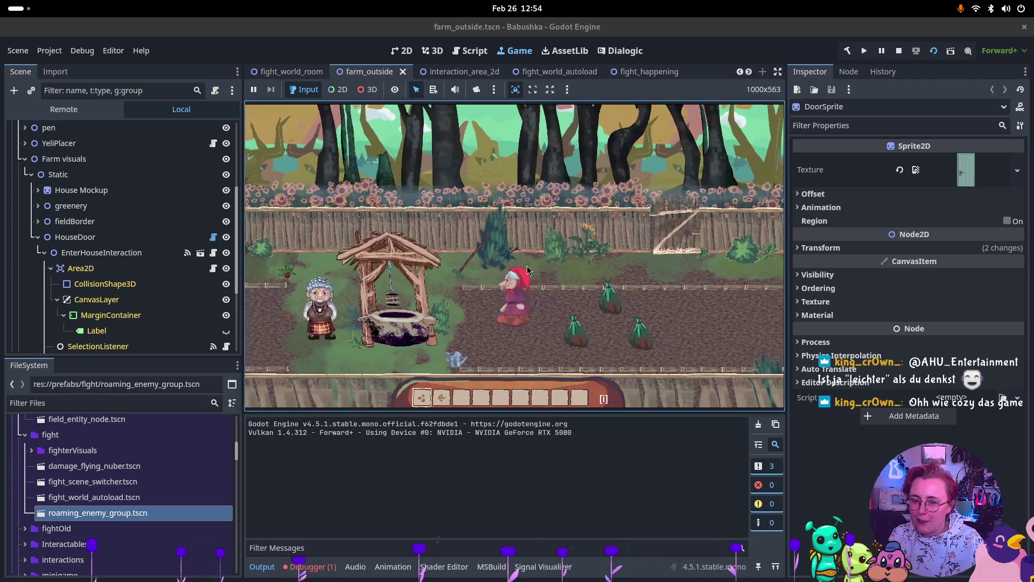
key("s")
key("a")
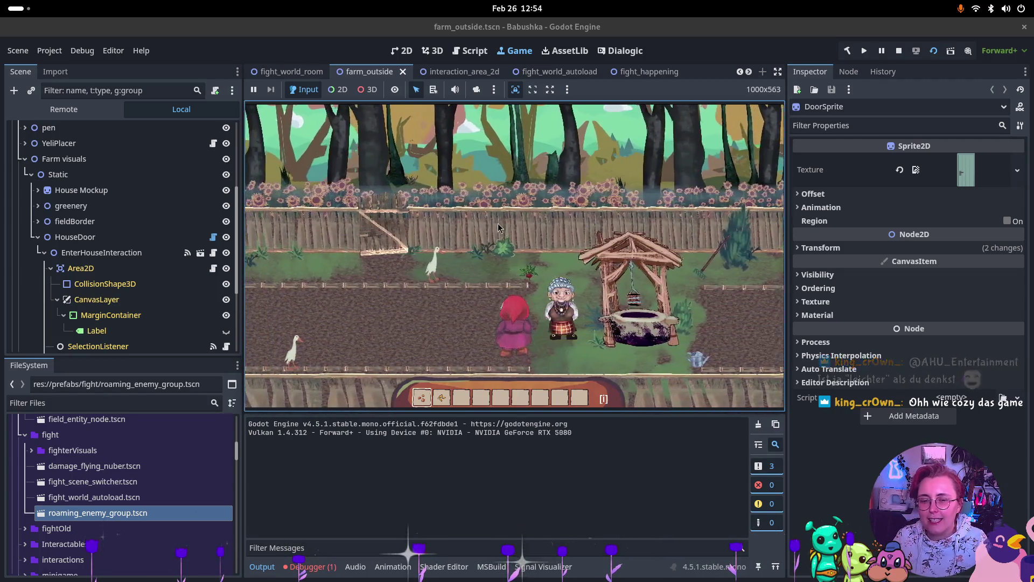
left_click(535, 290)
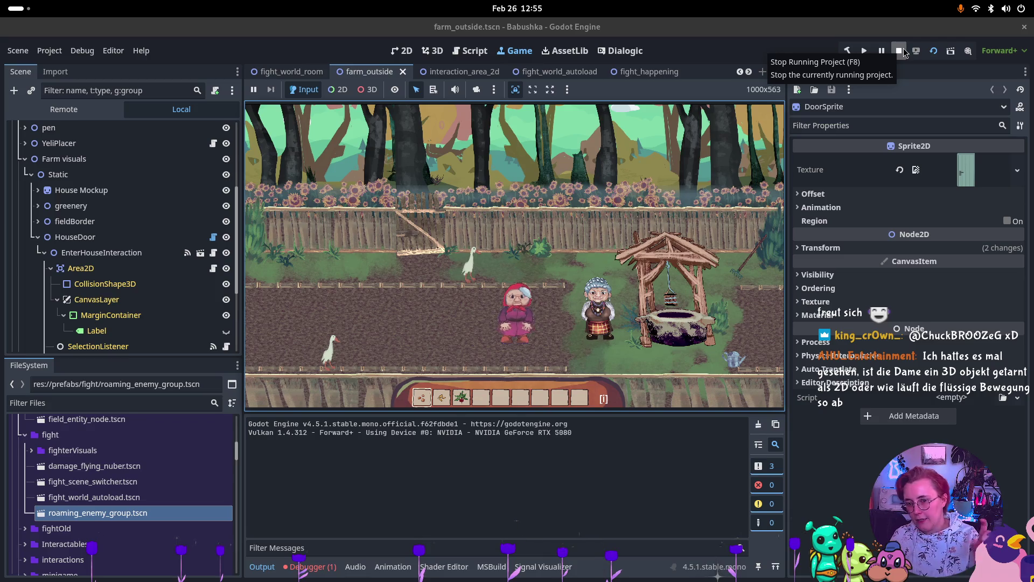
- Inspect VesnaPlacer and the live Remote tree, then stop the running game
scroll(91, 196, "down", 3)
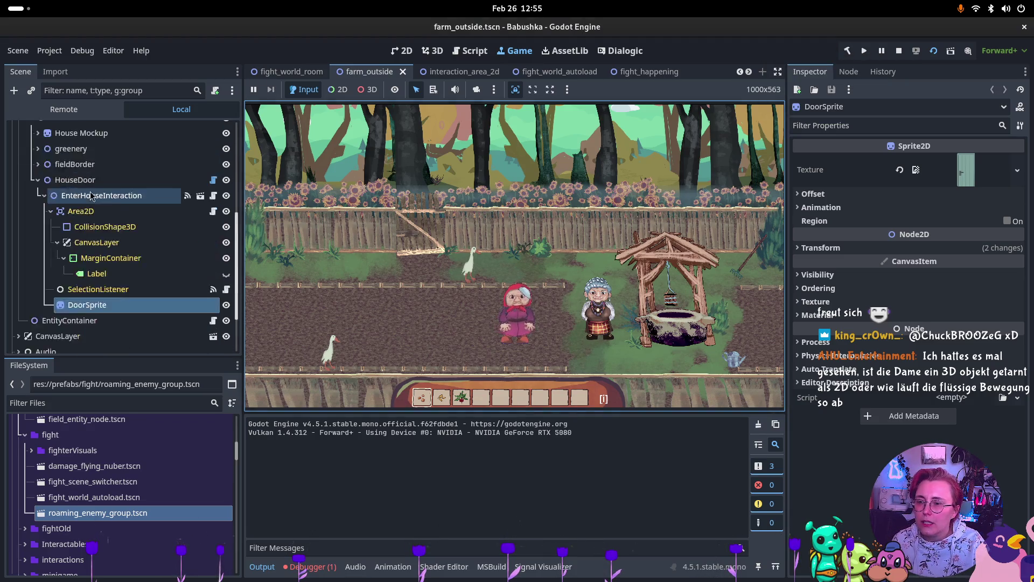
scroll(92, 196, "down", 4)
scroll(77, 249, "up", 6)
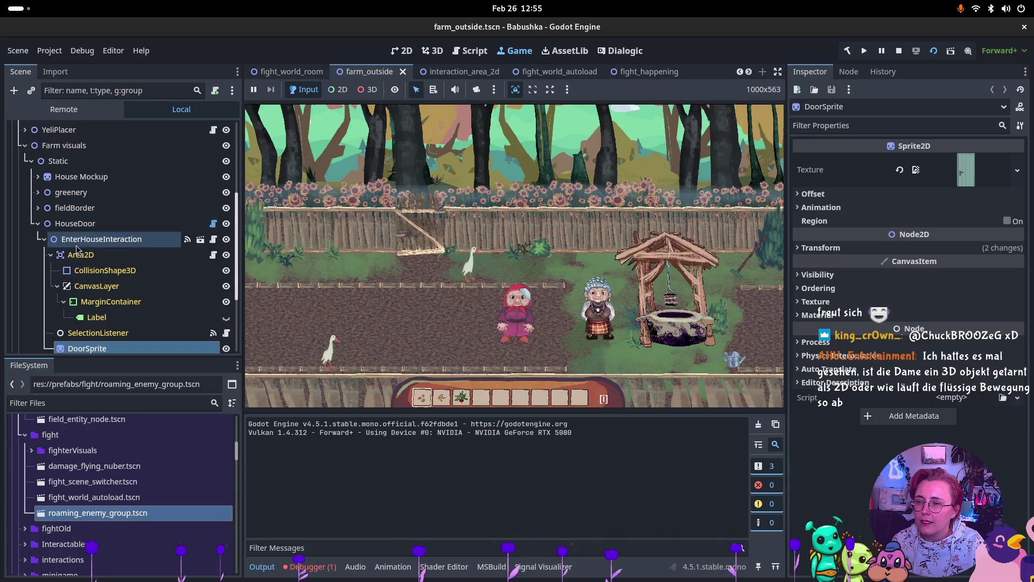
scroll(77, 249, "up", 8)
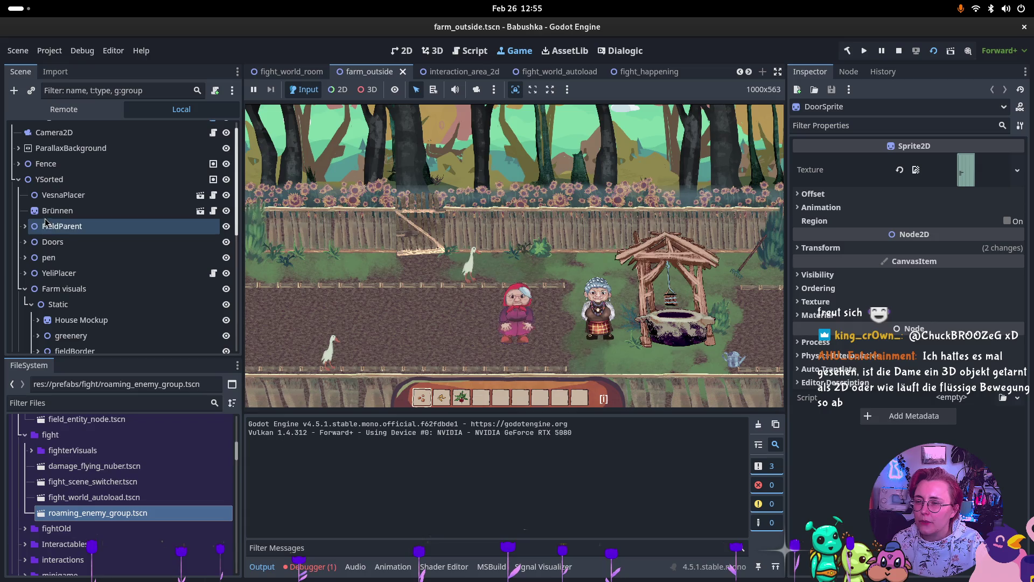
left_click(52, 196)
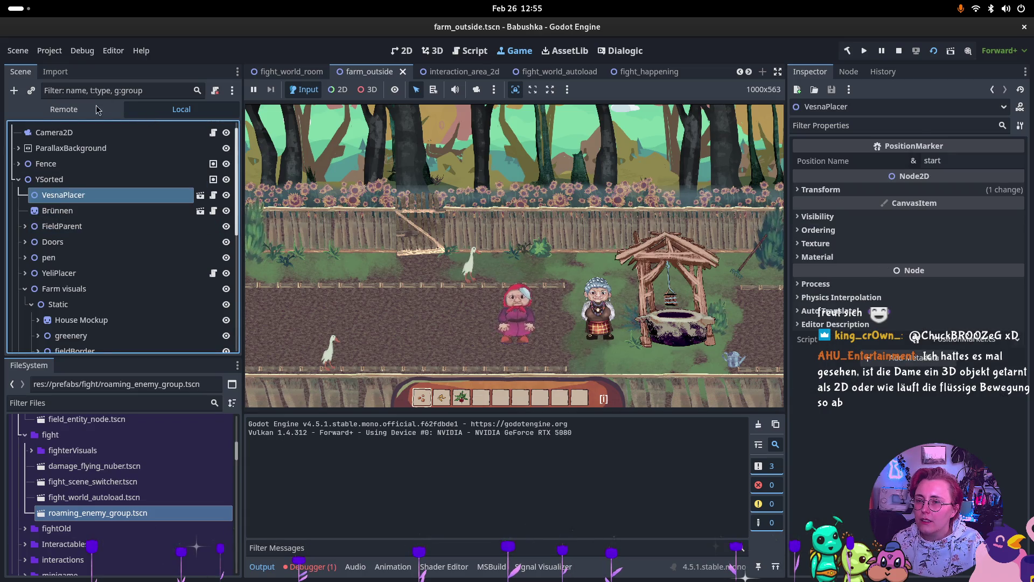
left_click(64, 109)
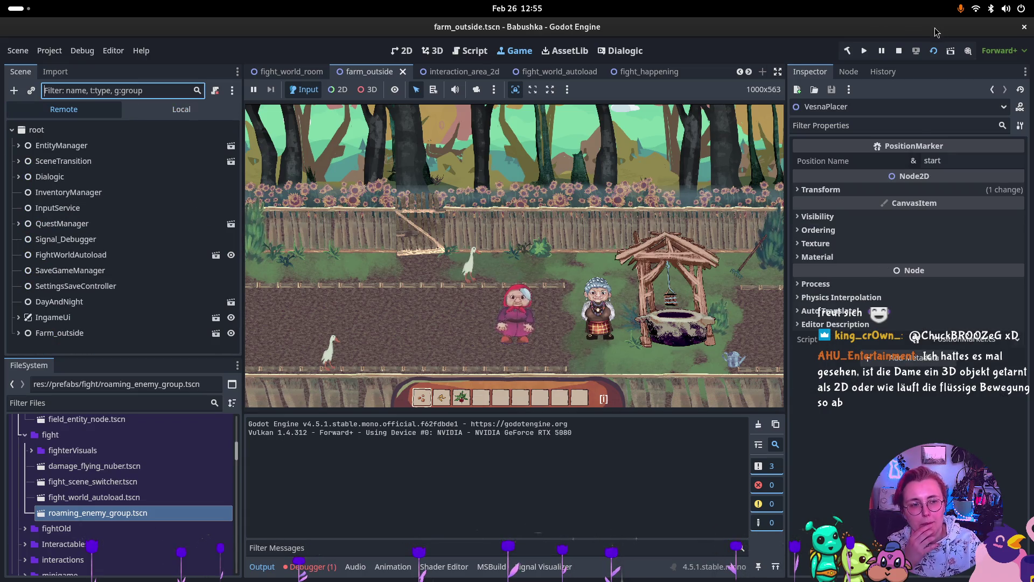
left_click(898, 53)
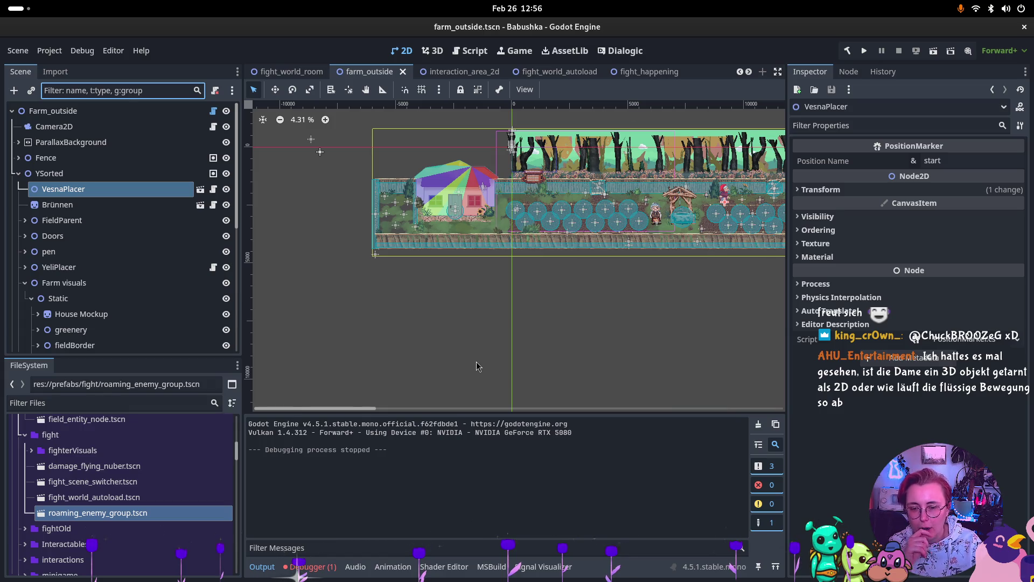
- Browse art > animation > 2D skeletial chars > Vesna and open Vesna2DSkeletal.tscn
scroll(136, 473, "up", 3)
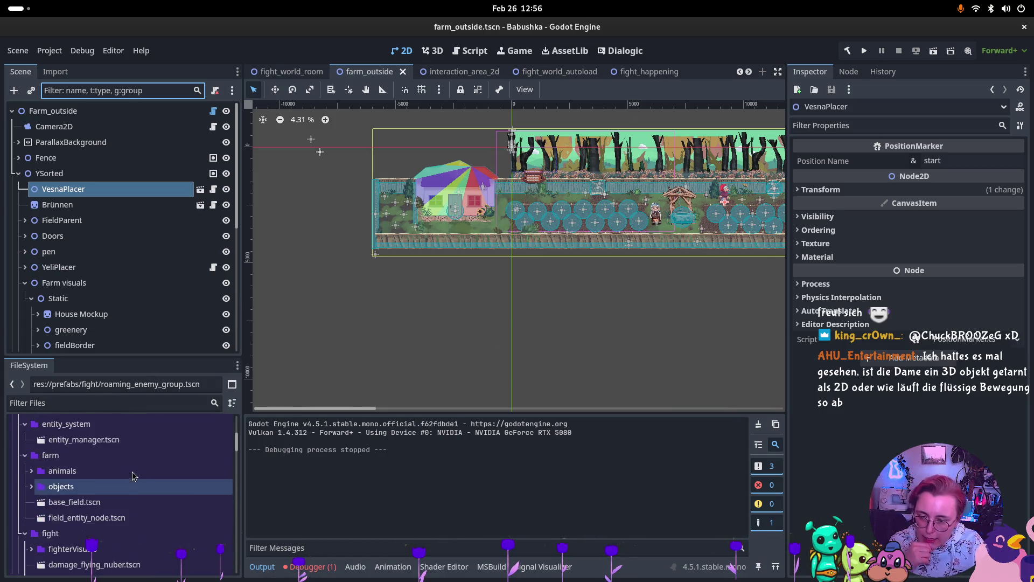
scroll(135, 469, "up", 8)
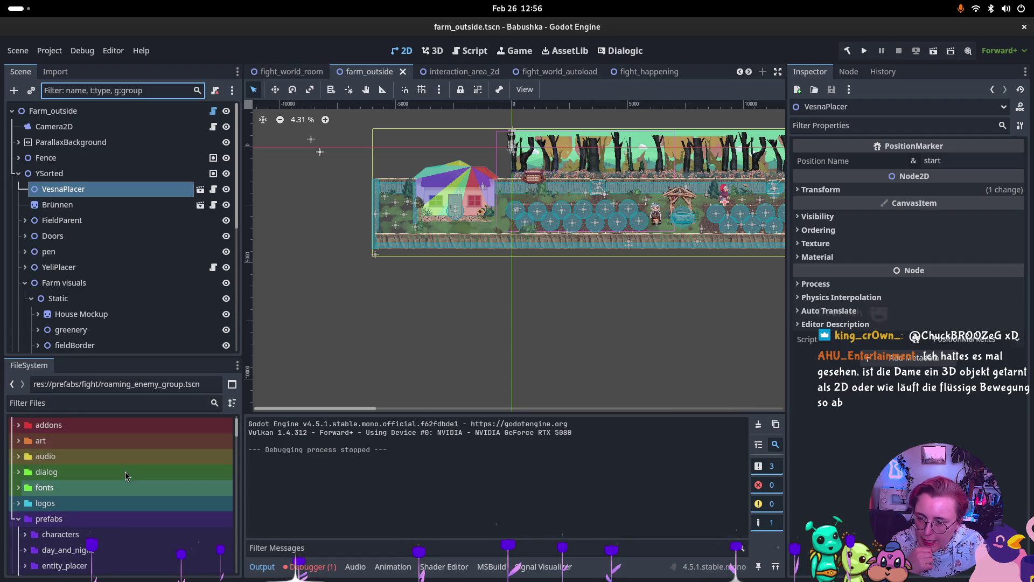
scroll(73, 497, "up", 1)
left_click(18, 471)
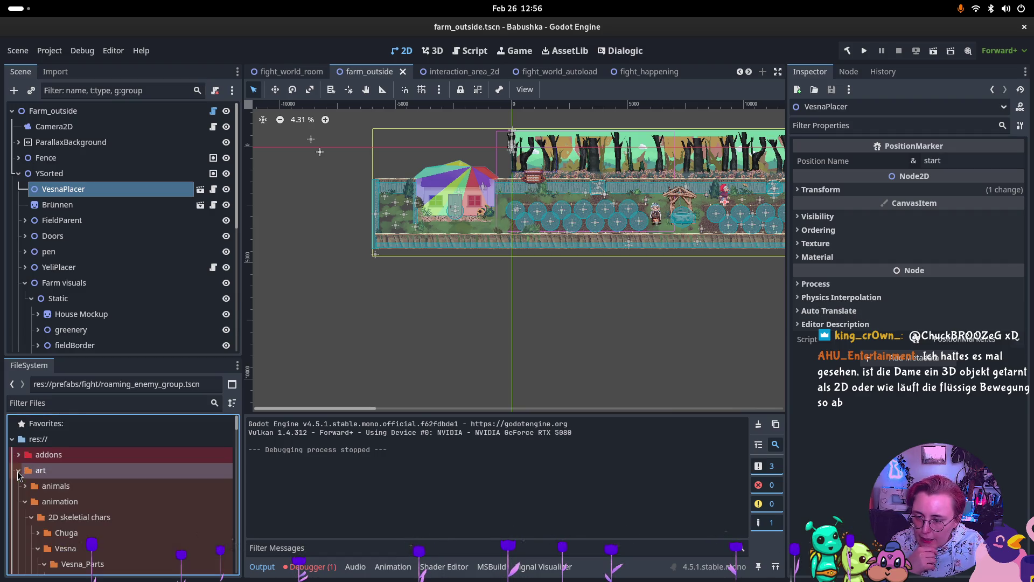
scroll(81, 509, "down", 3)
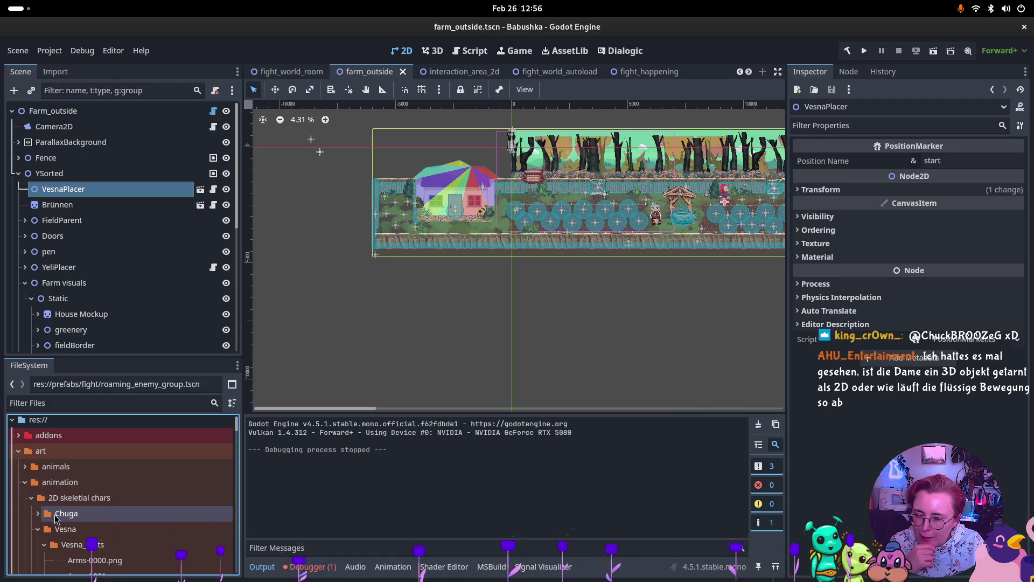
left_click(65, 489)
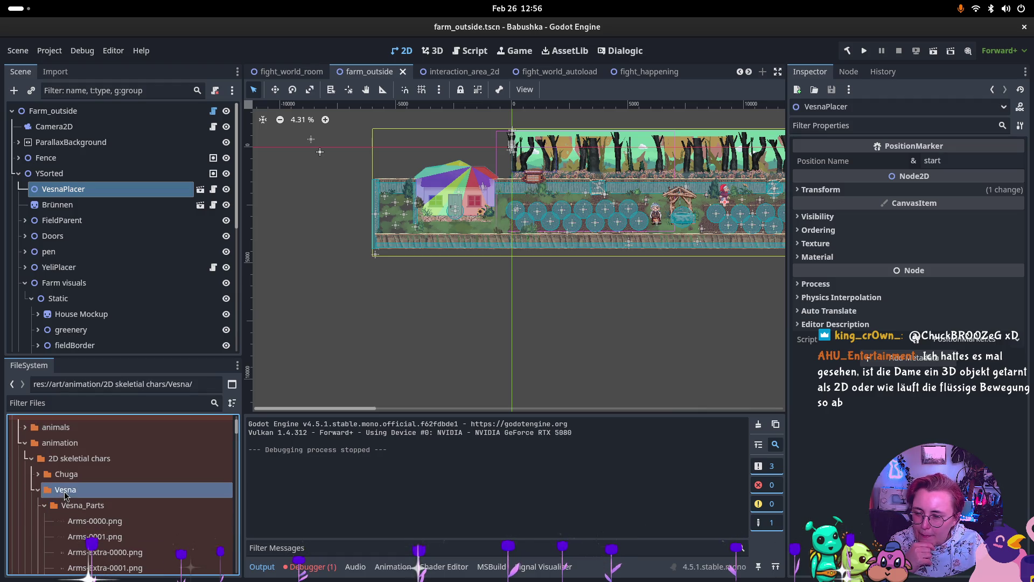
scroll(33, 461, "down", 8)
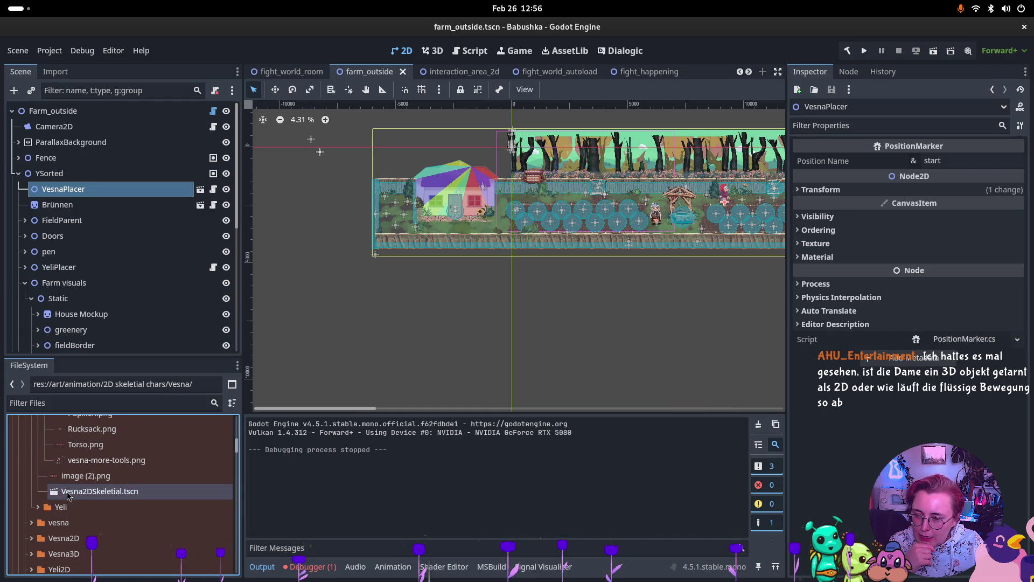
double_click(70, 491)
scroll(583, 198, "down", 2)
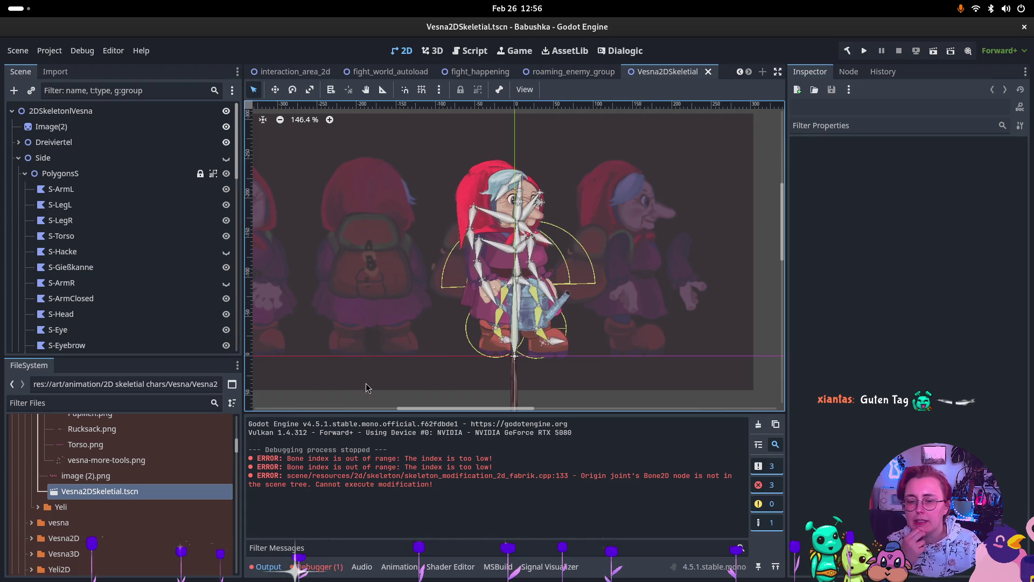
- Select VesnaSideAnimPlayer in the Animation panel, then play and stop its Walk animation
left_click(398, 566)
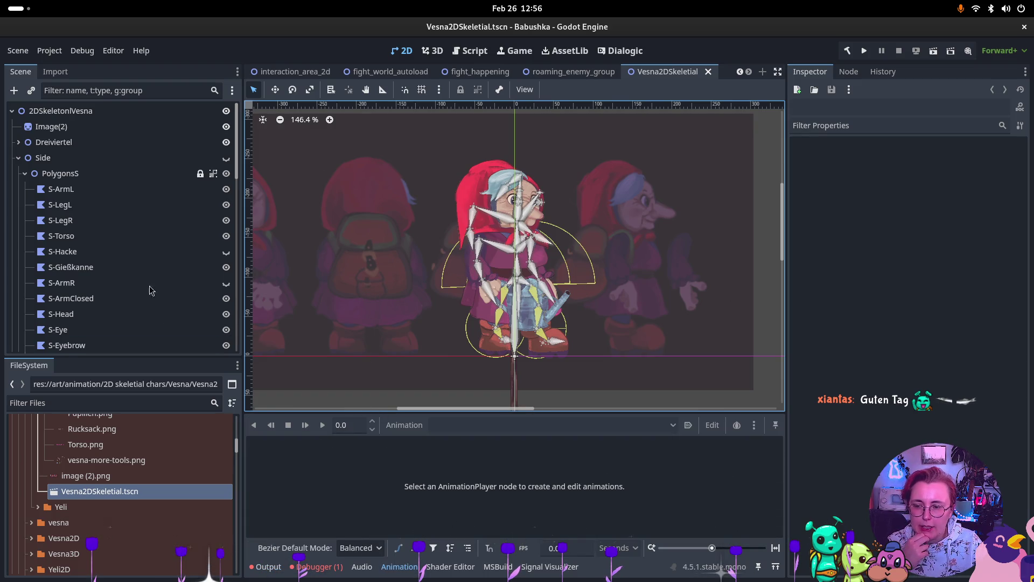
scroll(89, 172, "down", 10)
scroll(96, 195, "up", 5)
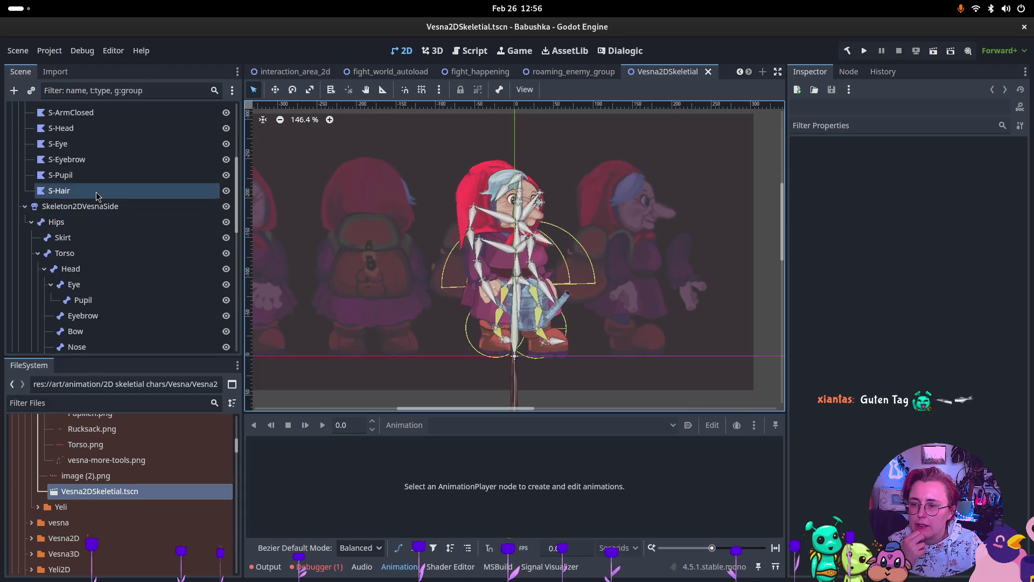
scroll(92, 242, "down", 15)
left_click(86, 313)
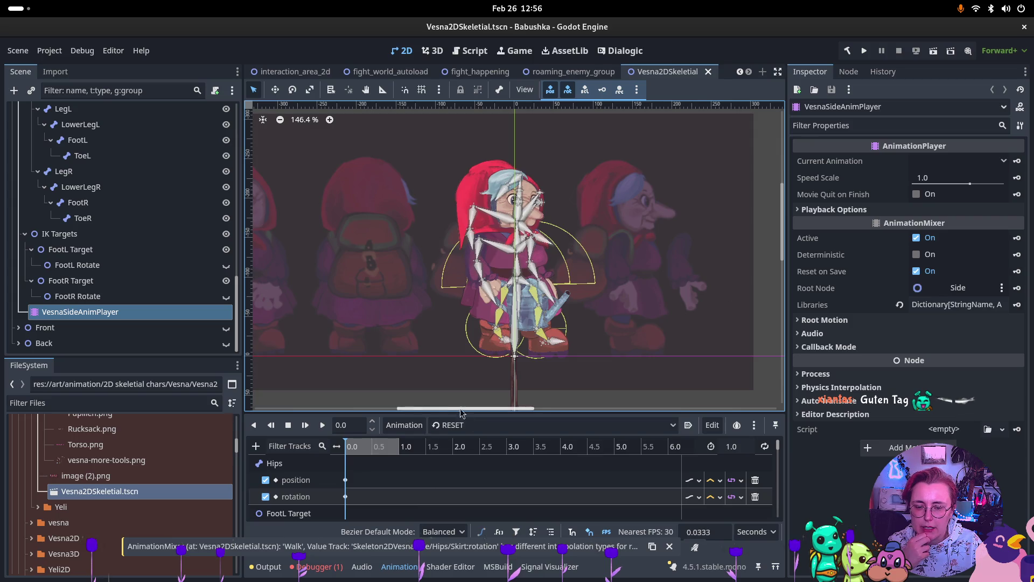
left_click(474, 425)
left_click(447, 456)
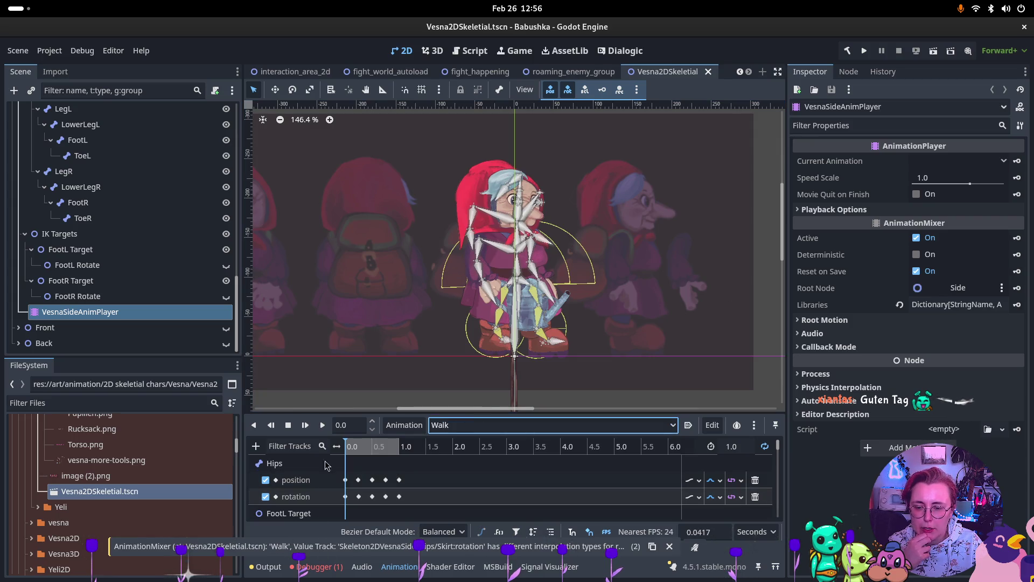
left_click(323, 425)
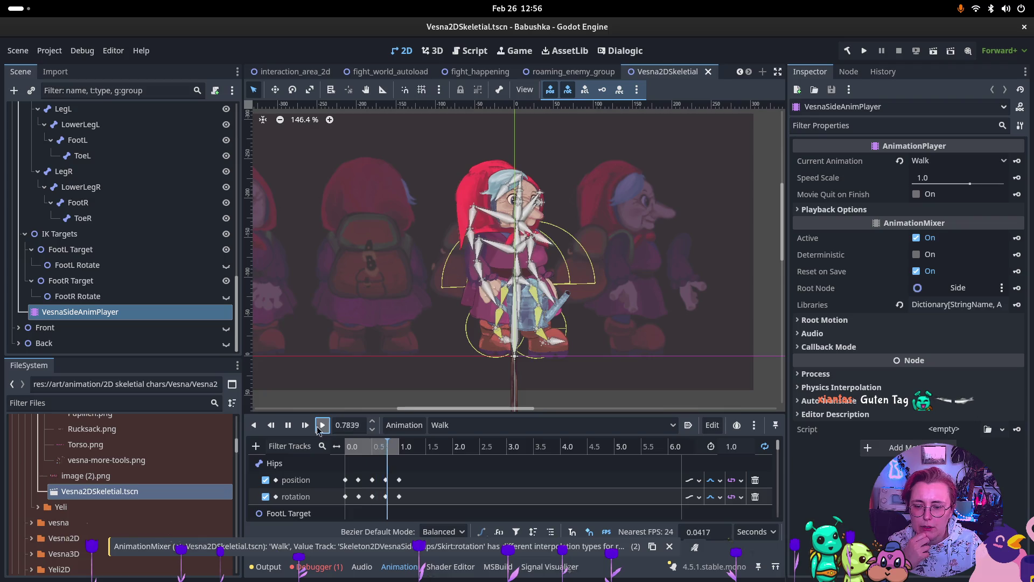
left_click(319, 430)
scroll(108, 224, "down", 10)
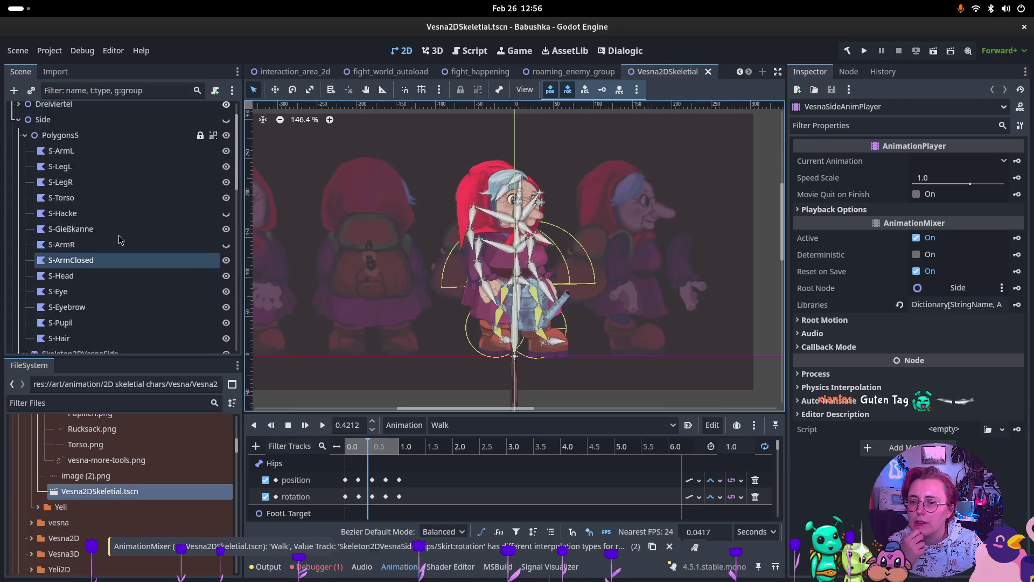
scroll(119, 239, "up", 2)
left_click(29, 160)
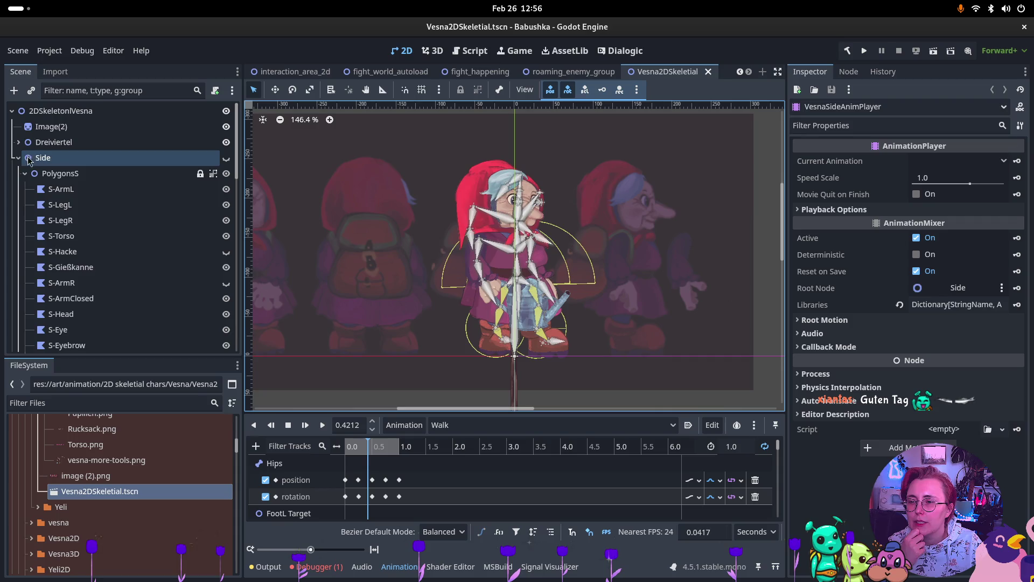
- Expand Dreiviertel, select VesnaDreiviertelAnimPlayer, dismiss the warning, and play Idle
left_click(18, 158)
left_click(18, 143)
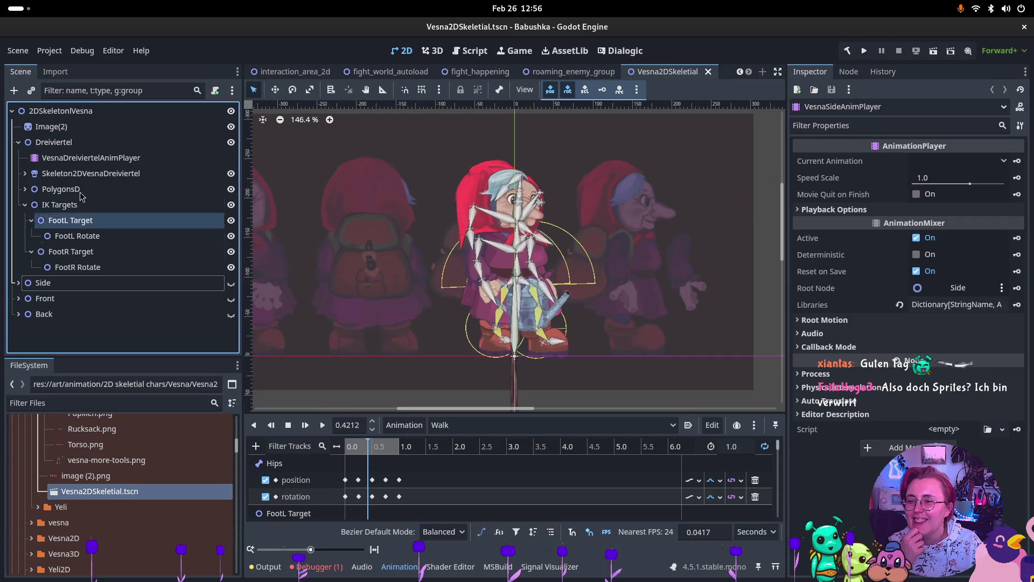
left_click(80, 158)
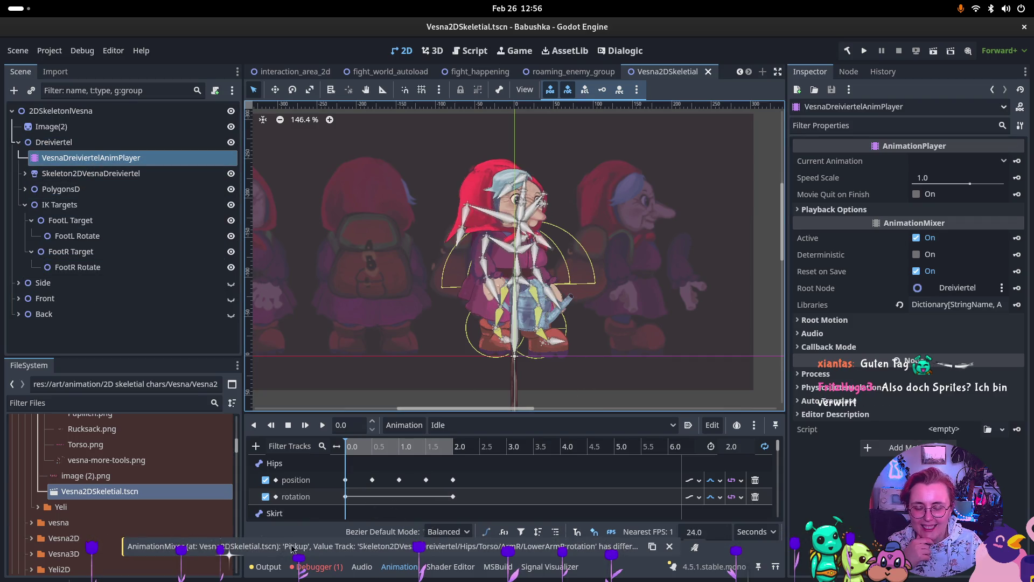
left_click(667, 546)
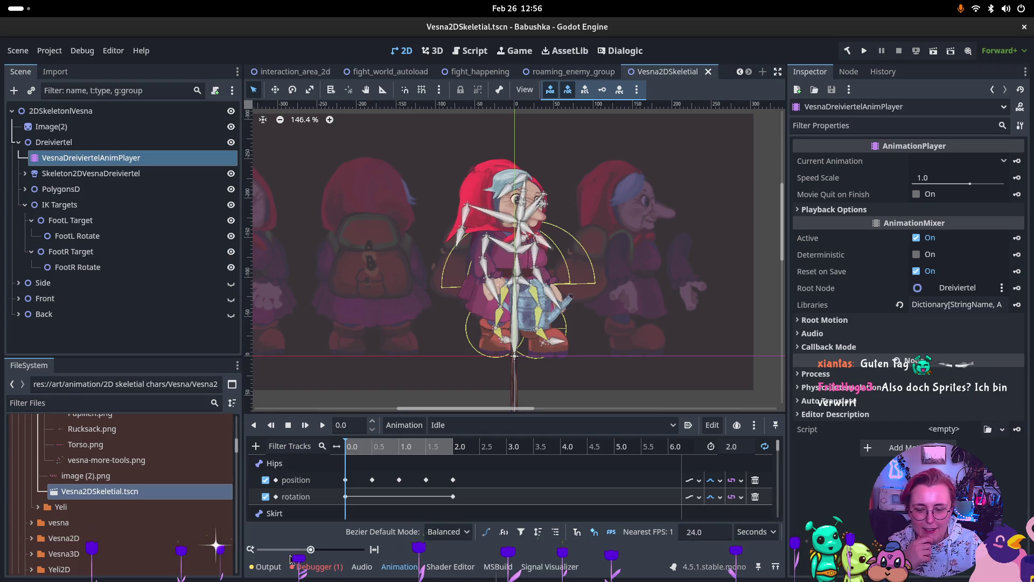
left_click(462, 425)
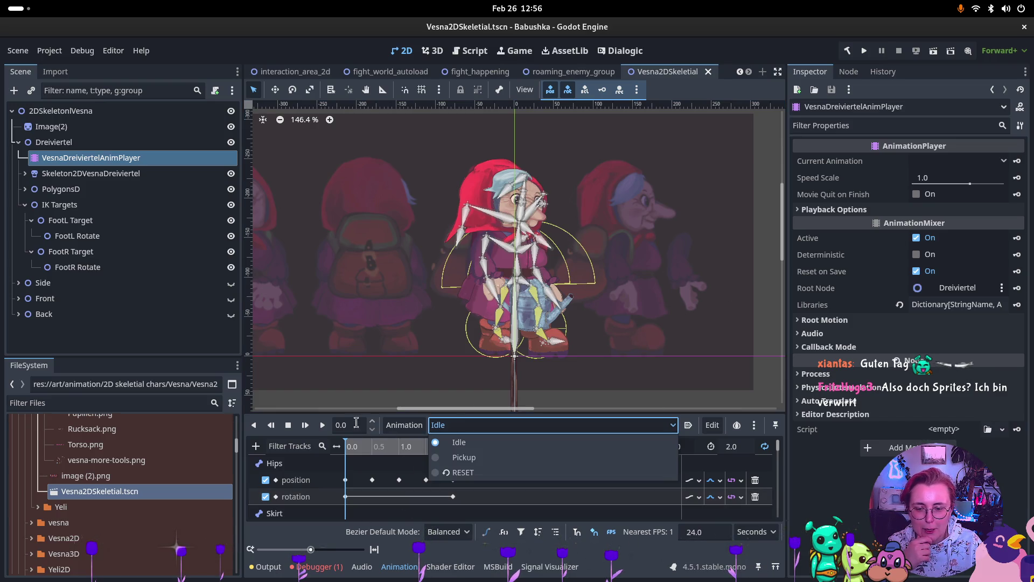
left_click(322, 424)
left_click(323, 424)
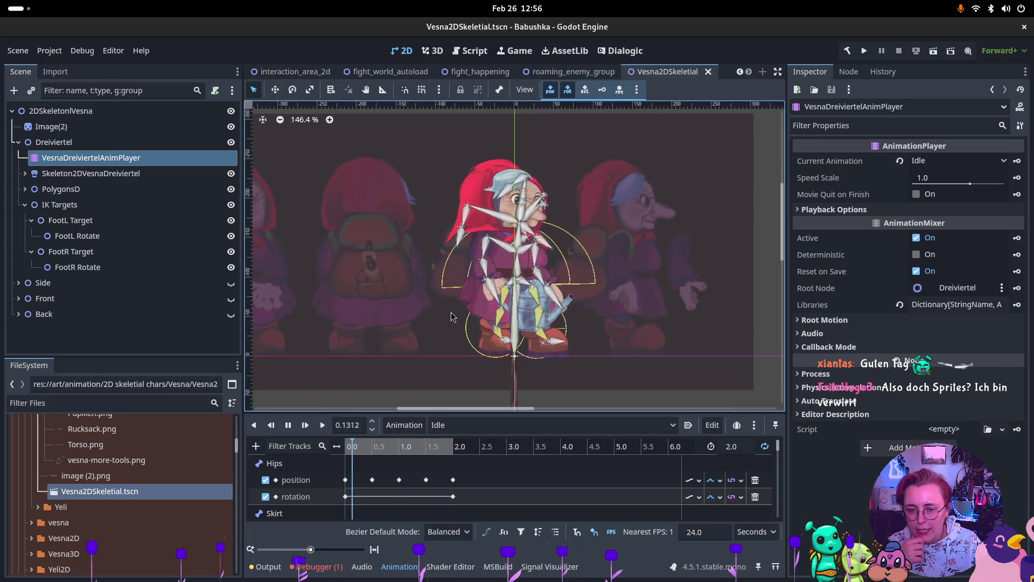
left_click(36, 192)
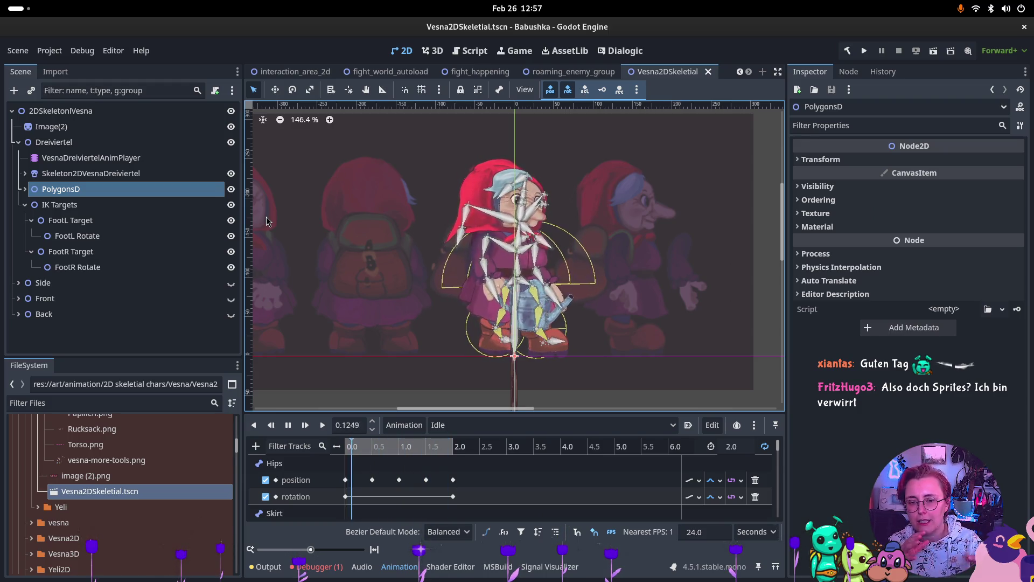
- Choose and play the three-quarter Pickup animation, then select Skeleton2DVesnaDreiviertel
left_click(23, 189)
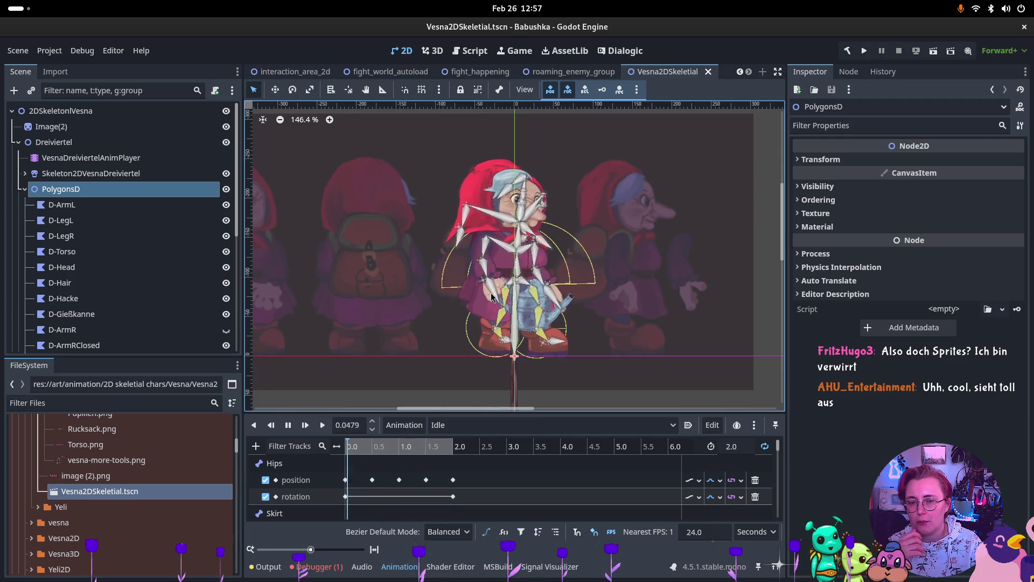
left_click(526, 428)
left_click(462, 455)
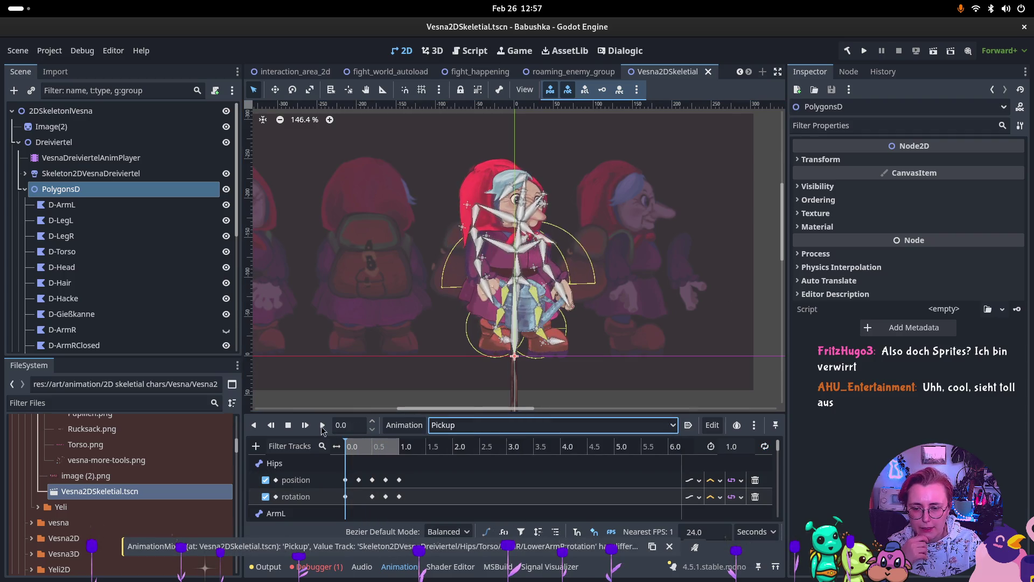
left_click(322, 425)
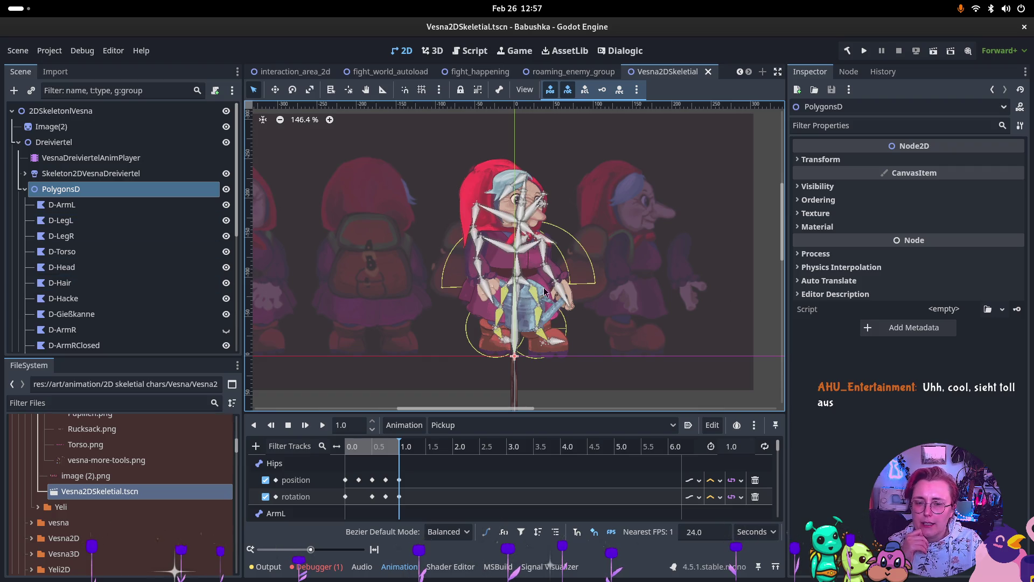
left_click(90, 173)
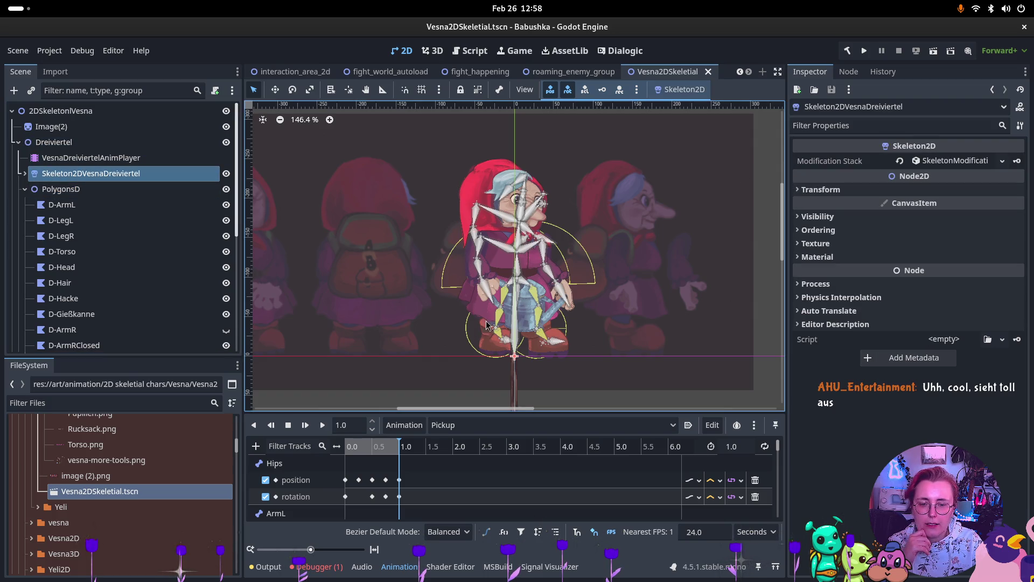
- Expand the skeleton's Modification Stack to list its four modifications, then select FootL Target
left_click(944, 161)
left_click(847, 214)
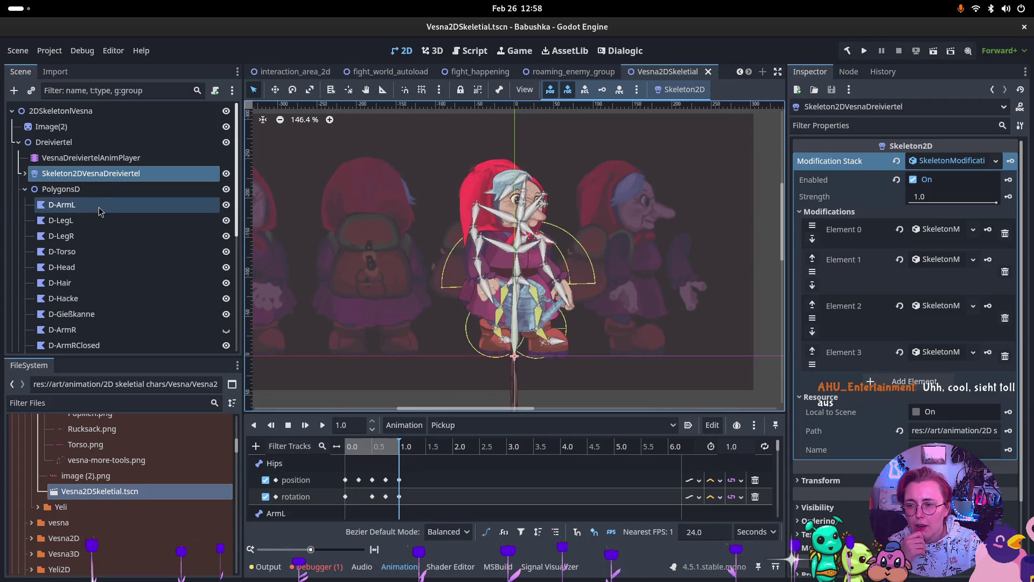
scroll(108, 207, "down", 5)
scroll(74, 269, "down", 4)
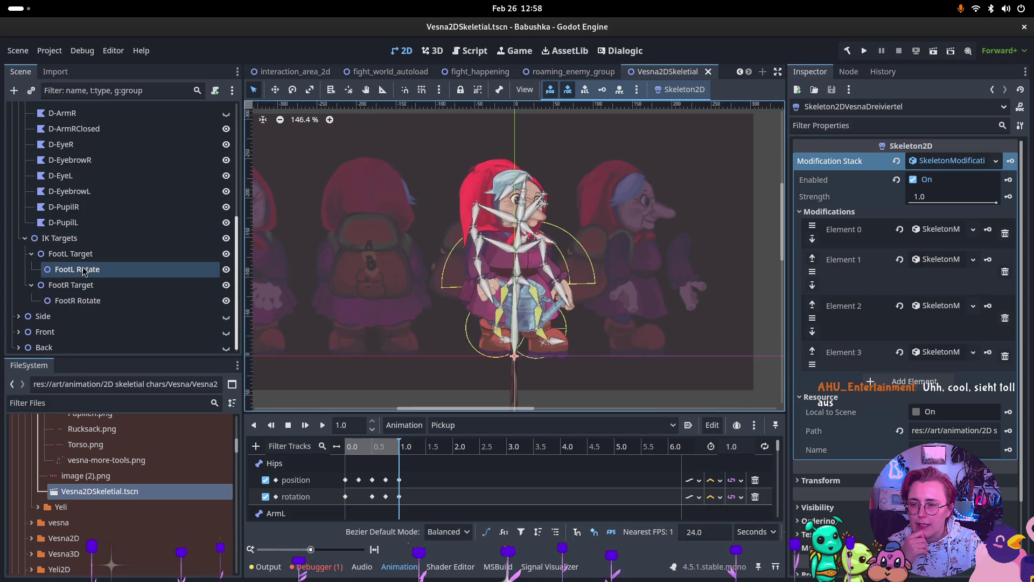
left_click(72, 254)
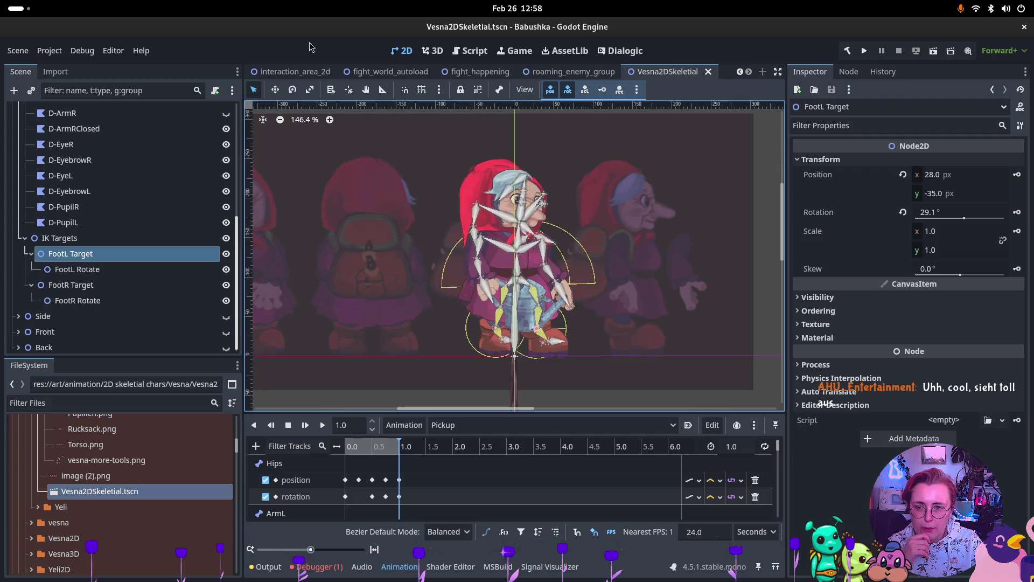
- Drag Vesna's FootL Target with the Move tool to position (21, -33) px
left_click(274, 90)
mouse_move(538, 324)
left_mouse_down()
mouse_move(543, 308)
mouse_move(563, 315)
mouse_move(545, 313)
mouse_move(534, 336)
left_mouse_up()
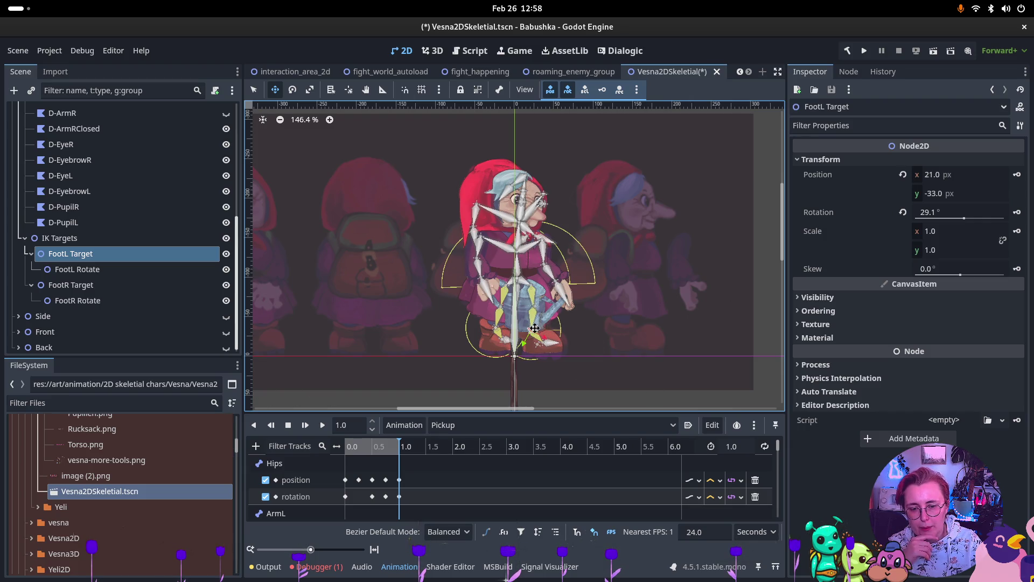